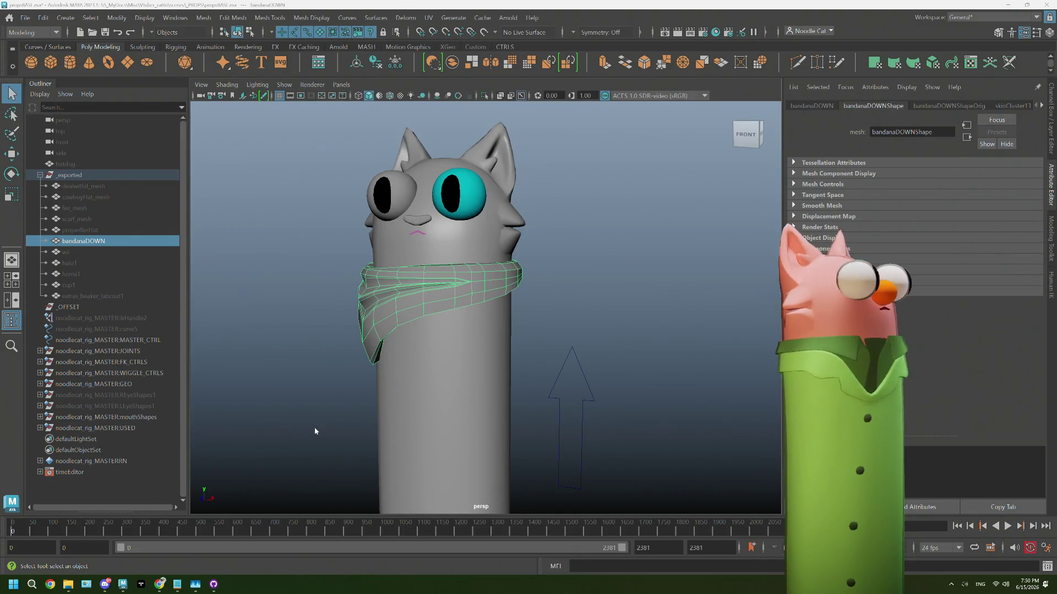
# Switch back to the Unreal Editor with the Noodlecat_Env level and framePictures folder showing
pyautogui.hotkey('alt', 'Tab')
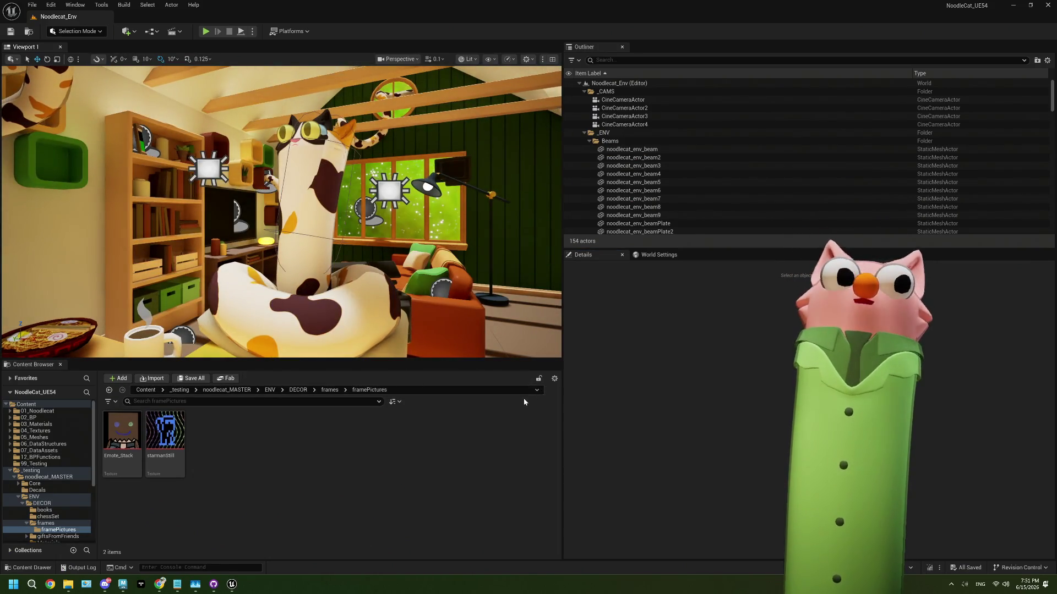
# Select the BP_COLORTESTING cat actor and fly the camera in to frame the cat and shelves
pyautogui.click(367, 152)
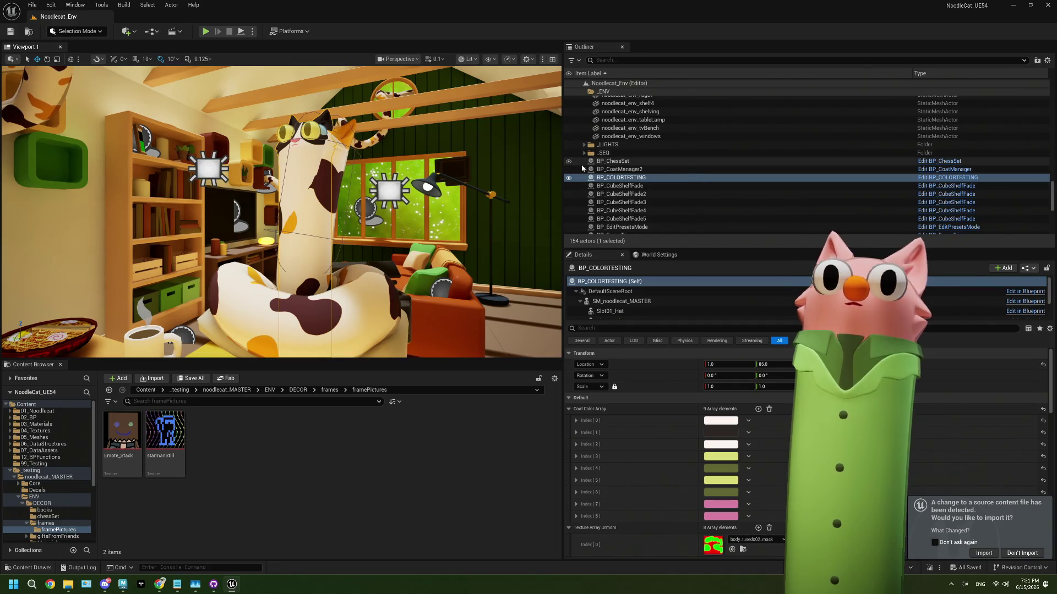
pyautogui.click(567, 178)
pyautogui.moveTo(339, 253)
pyautogui.mouseDown()
pyautogui.moveTo(348, 209)
pyautogui.moveTo(294, 207)
pyautogui.moveTo(355, 208)
pyautogui.moveTo(355, 195)
pyautogui.mouseUp()
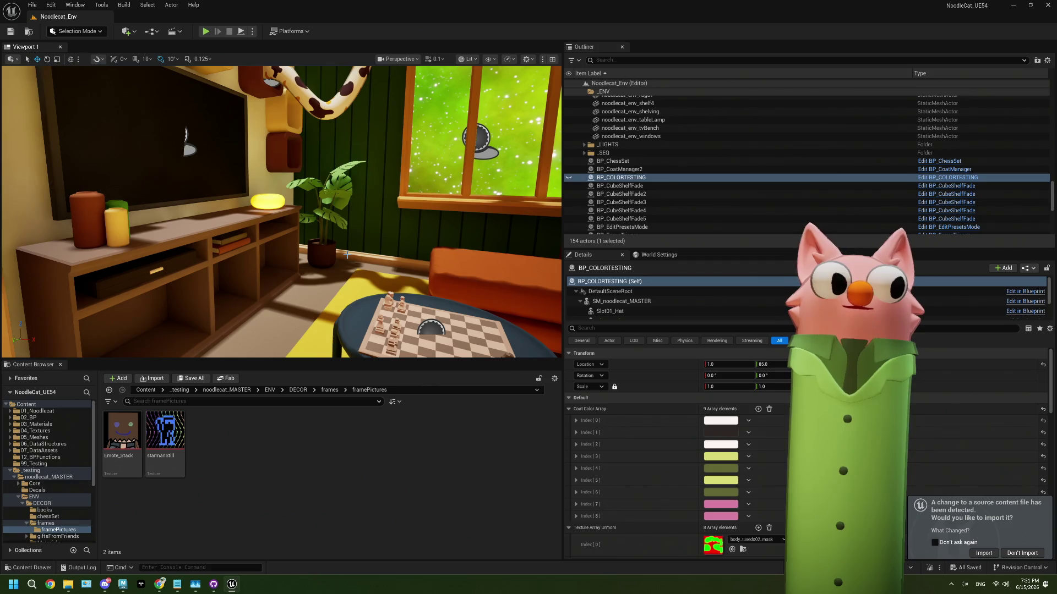
pyautogui.moveTo(347, 254)
pyautogui.mouseDown()
pyautogui.moveTo(317, 254)
pyautogui.moveTo(313, 242)
pyautogui.moveTo(374, 239)
pyautogui.moveTo(355, 225)
pyautogui.mouseUp()
pyautogui.moveTo(306, 199); pyautogui.dragTo(309, 245)
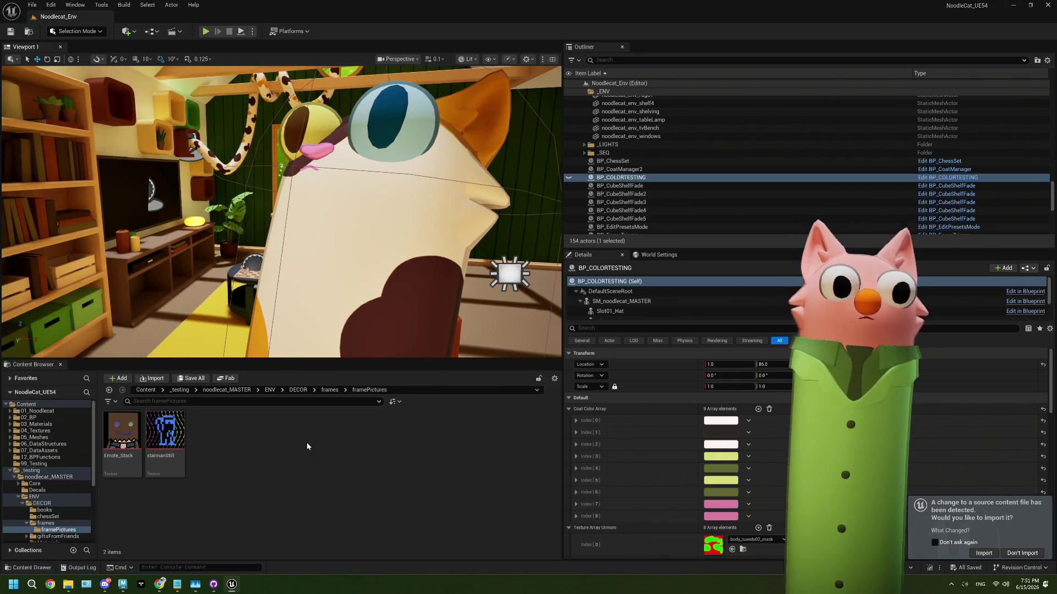
# Navigate from the frames folder up to noodlecat_MASTER, then into Props > 02_Glasses
pyautogui.click(330, 389)
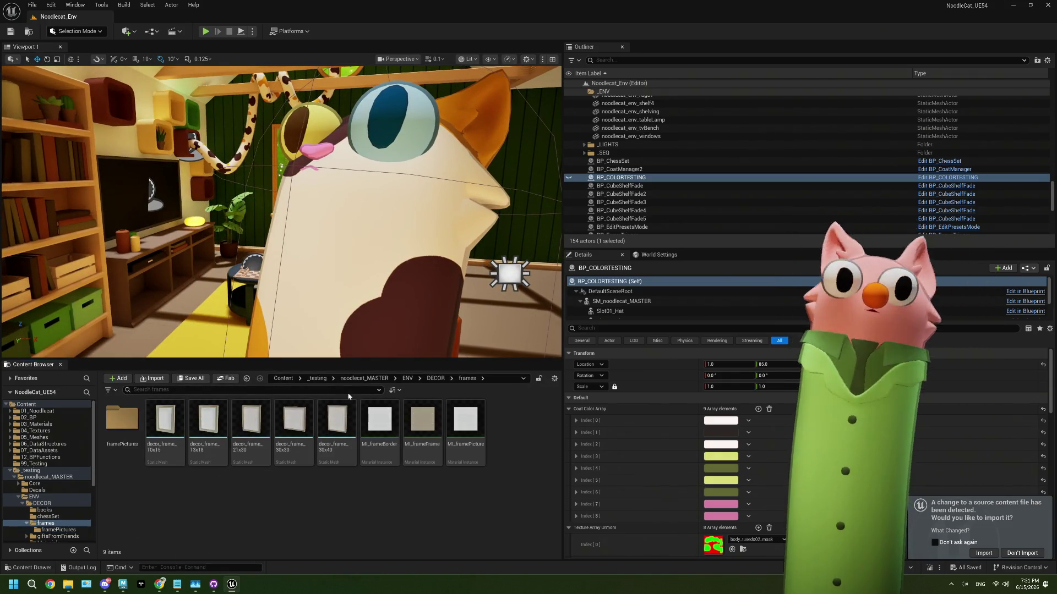
pyautogui.click(363, 378)
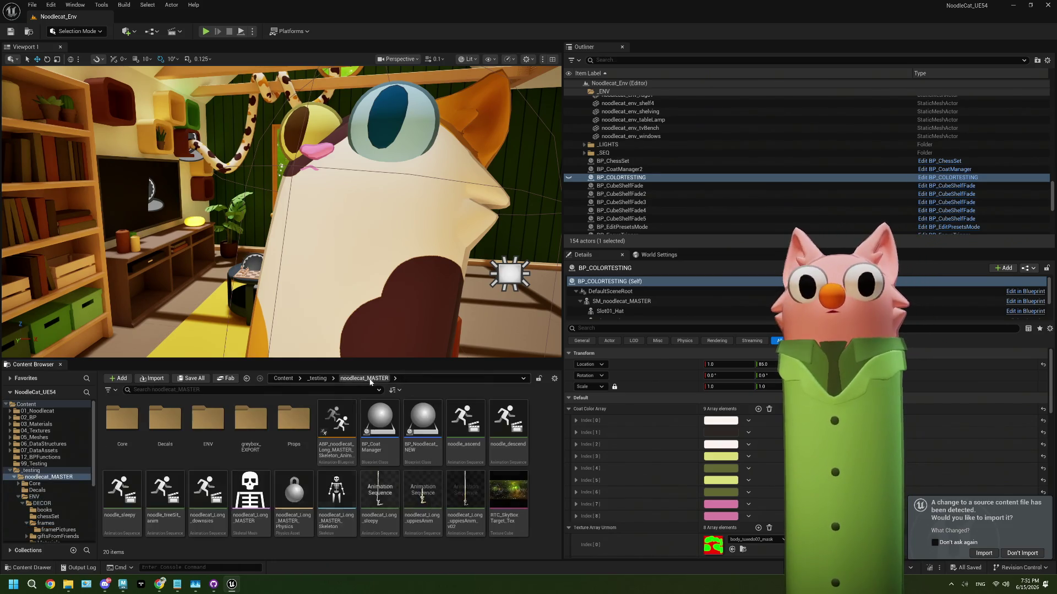
pyautogui.click(303, 435)
pyautogui.doubleClick(302, 435)
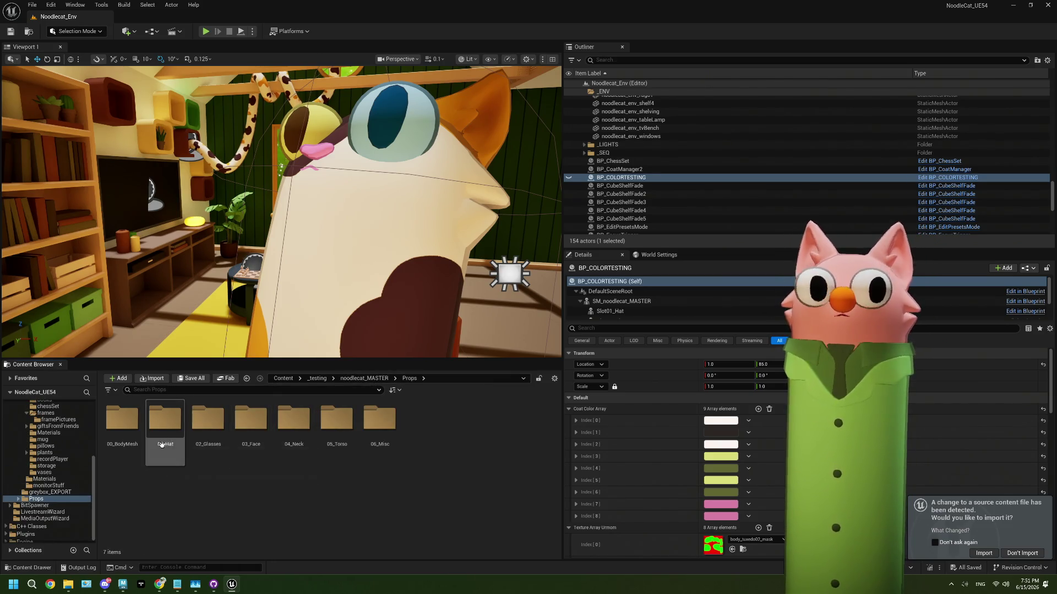
pyautogui.doubleClick(208, 423)
# Close the stray glasses Physics Asset editor and open MI_glasses_dealwithit_black for editing
pyautogui.doubleClick(183, 425)
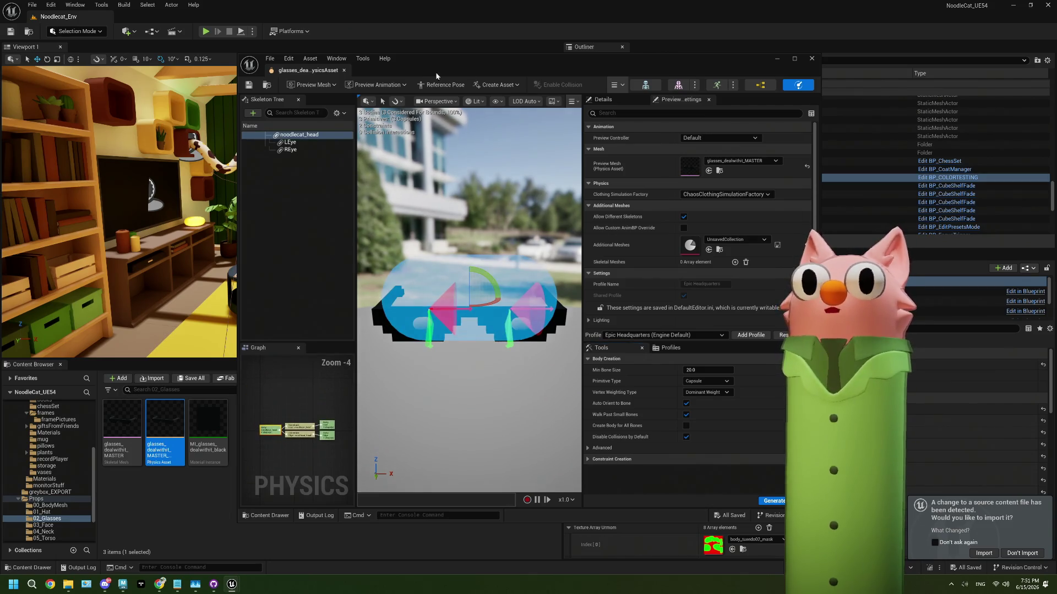
pyautogui.click(805, 61)
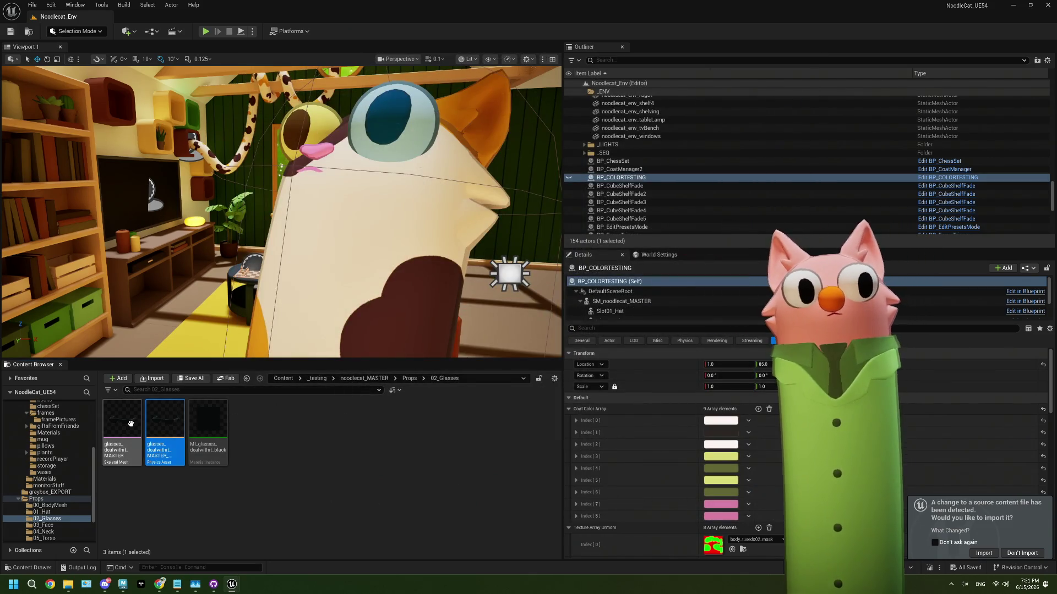
pyautogui.click(122, 430)
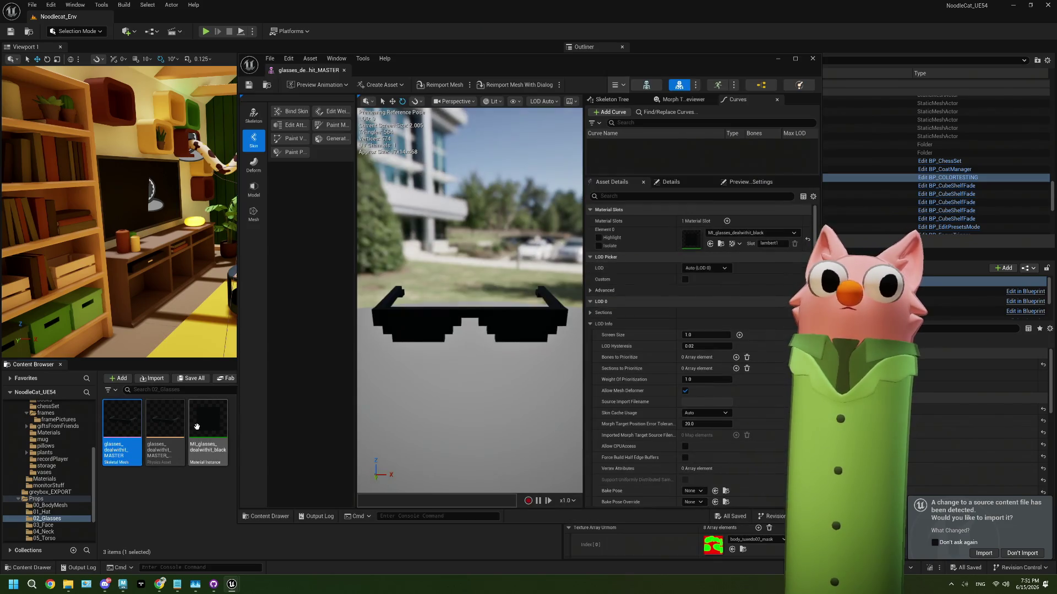
pyautogui.click(203, 425)
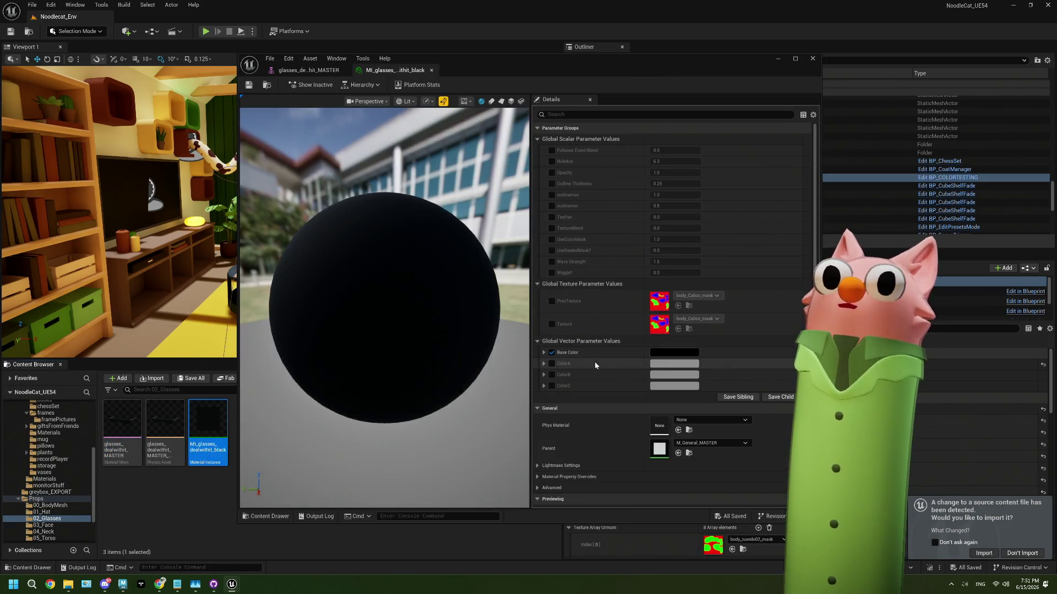
# Turn off the Base Color override and enable the Texture parameter override
pyautogui.click(552, 352)
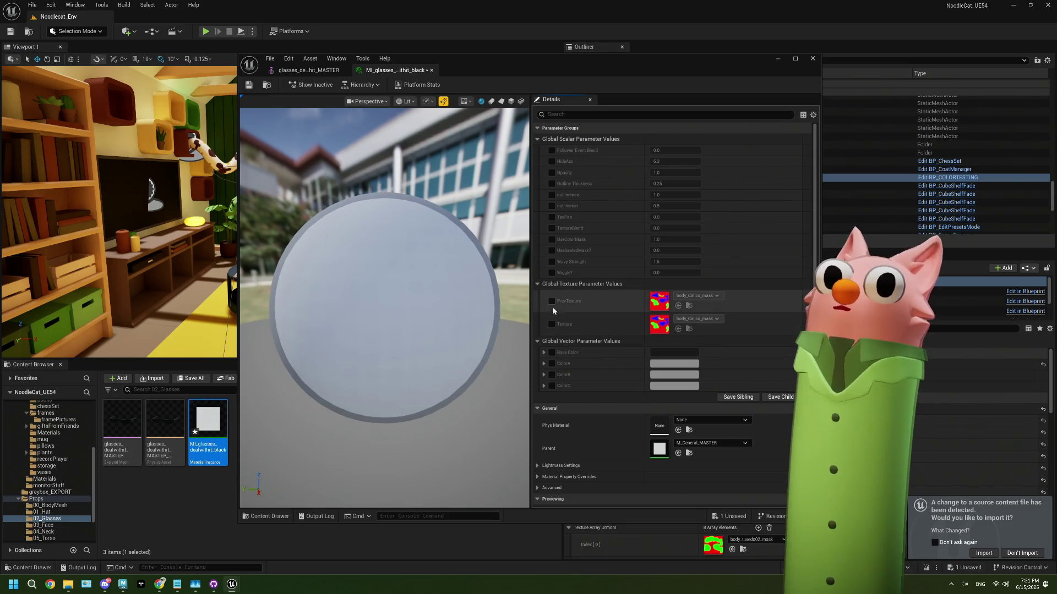
pyautogui.click(552, 324)
pyautogui.click(698, 319)
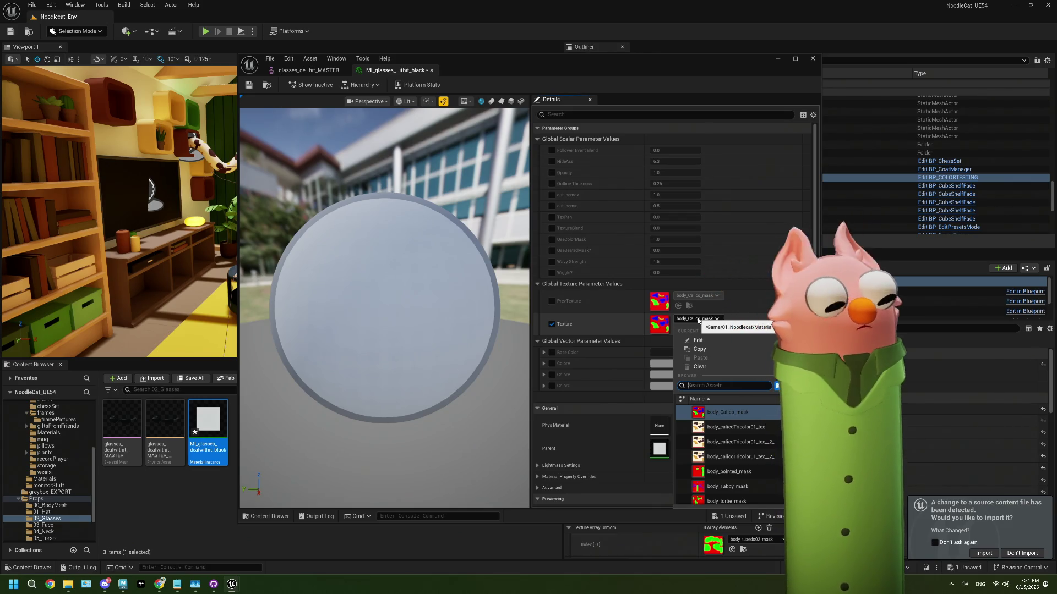
pyautogui.write('de')
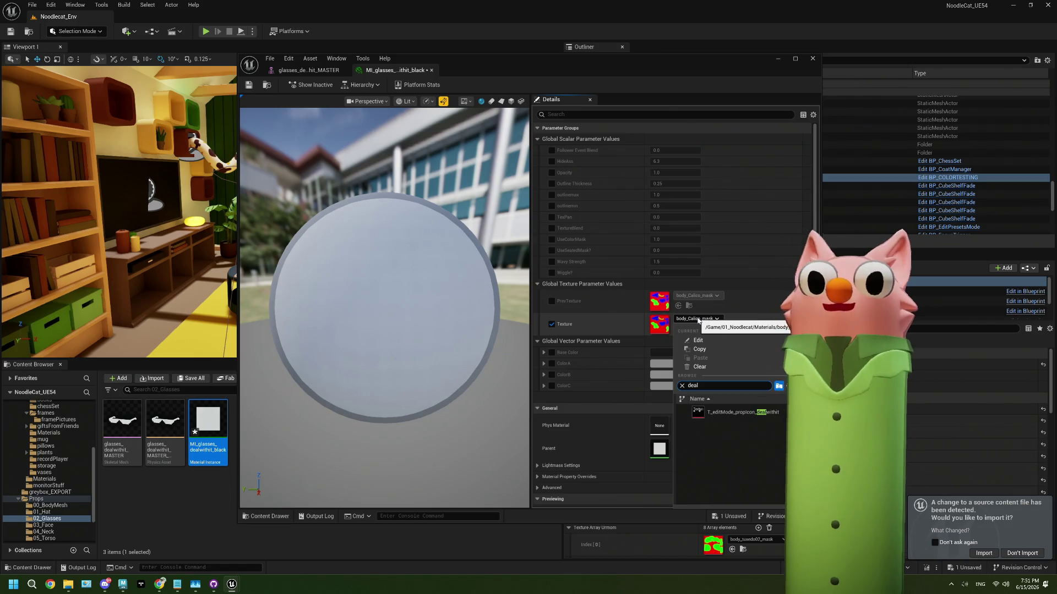
pyautogui.write('al')
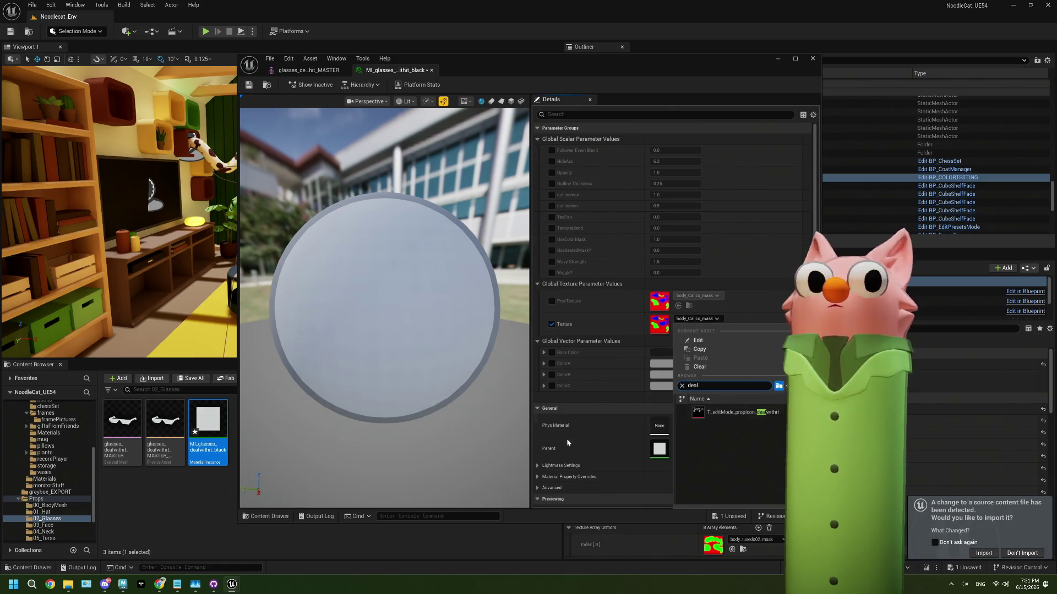
pyautogui.click(672, 493)
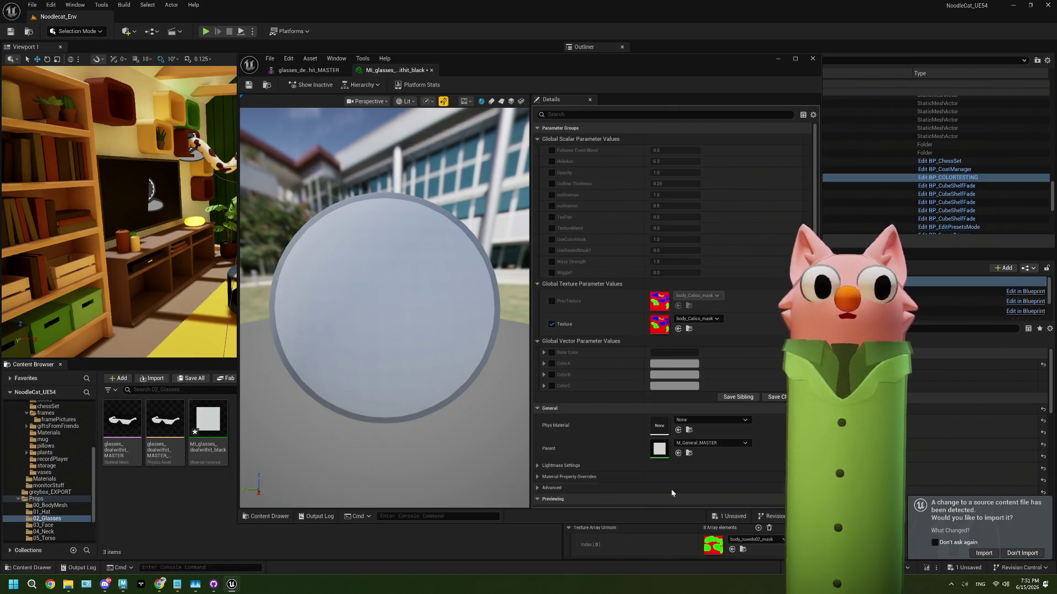
# Import the updated T_dealwithit texture and assign it to the Texture parameter
pyautogui.click(984, 553)
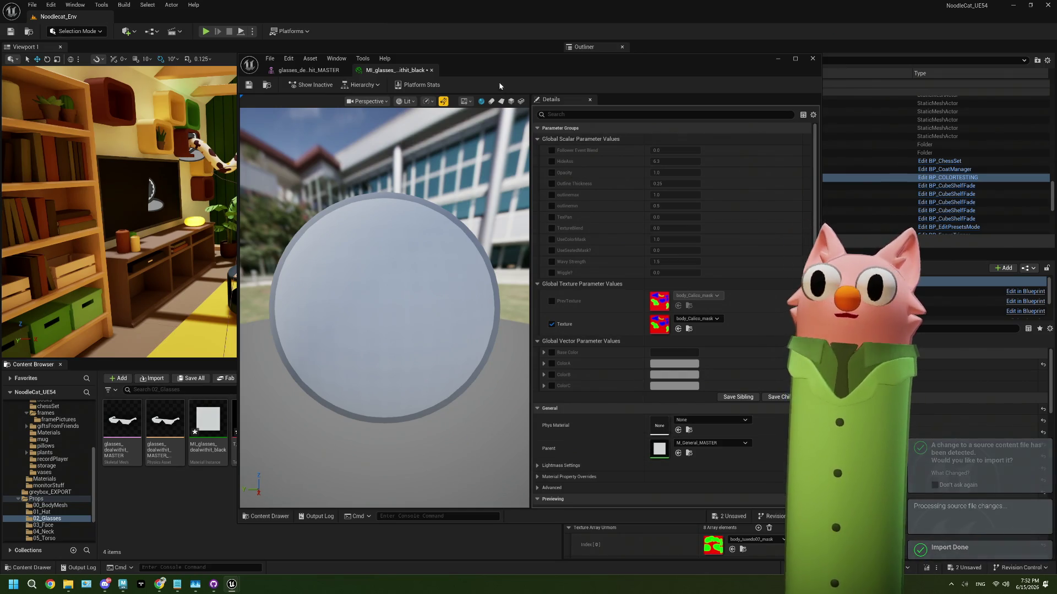
pyautogui.moveTo(499, 70)
pyautogui.mouseDown()
pyautogui.moveTo(673, 66)
pyautogui.moveTo(591, 82)
pyautogui.mouseUp()
pyautogui.moveTo(251, 427)
pyautogui.mouseDown()
pyautogui.moveTo(550, 358)
pyautogui.moveTo(753, 336)
pyautogui.mouseUp()
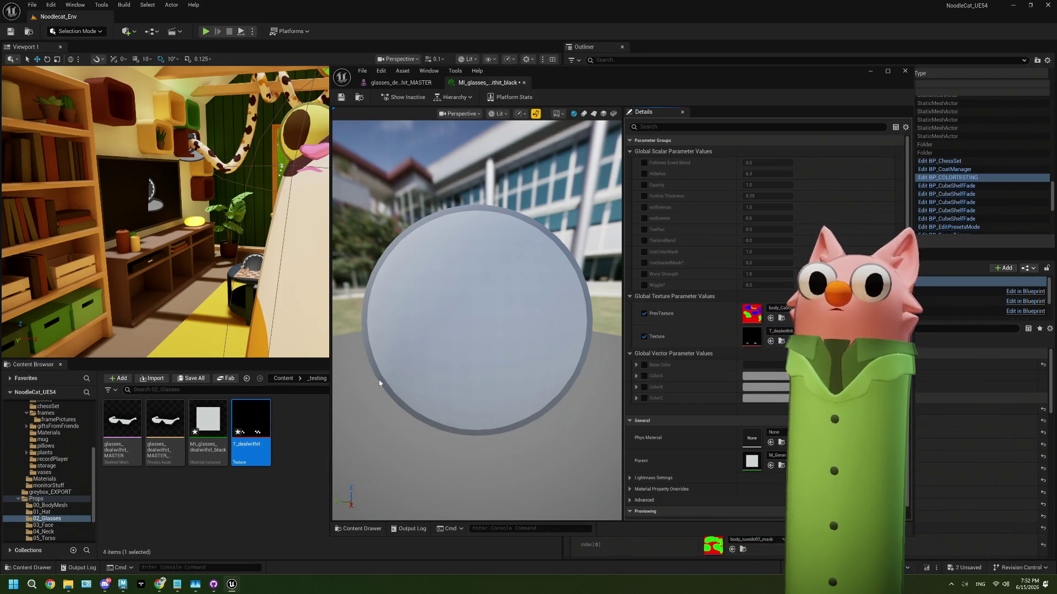
# Assign T_dealwithit to PrevTexture, briefly try a white Base Color, then discard it
pyautogui.moveTo(251, 432); pyautogui.dragTo(752, 312)
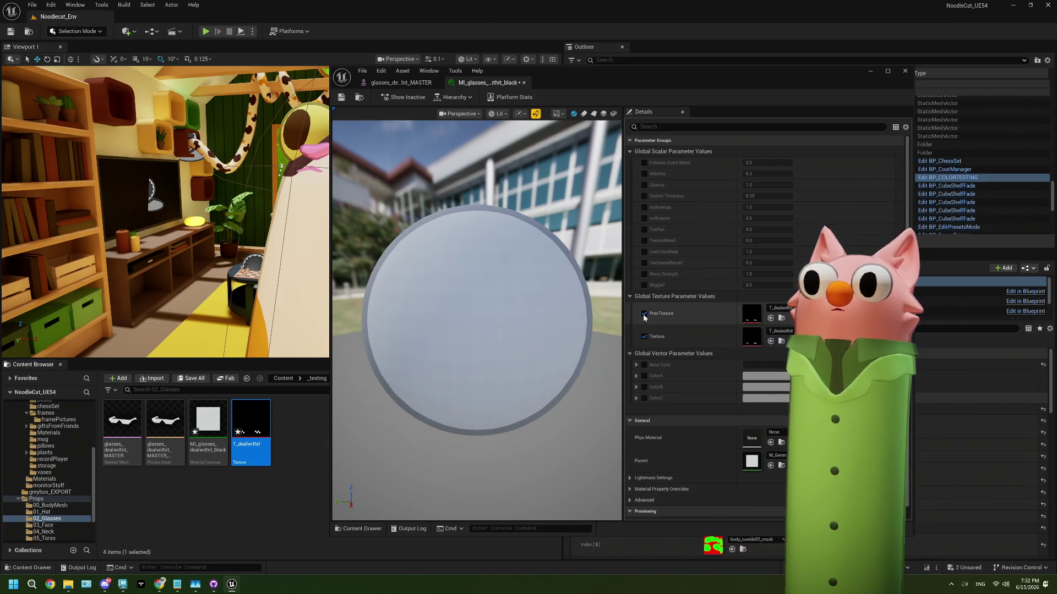
pyautogui.click(644, 313)
pyautogui.moveTo(550, 365)
pyautogui.mouseDown()
pyautogui.moveTo(528, 365)
pyautogui.moveTo(550, 366)
pyautogui.mouseUp()
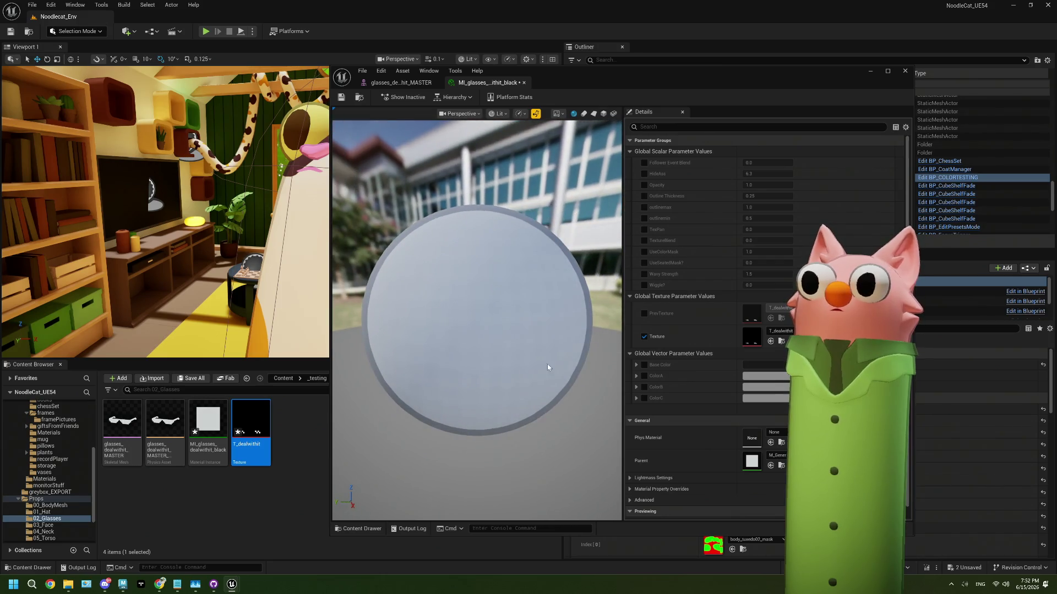
pyautogui.click(644, 365)
pyautogui.click(765, 365)
pyautogui.click(775, 515)
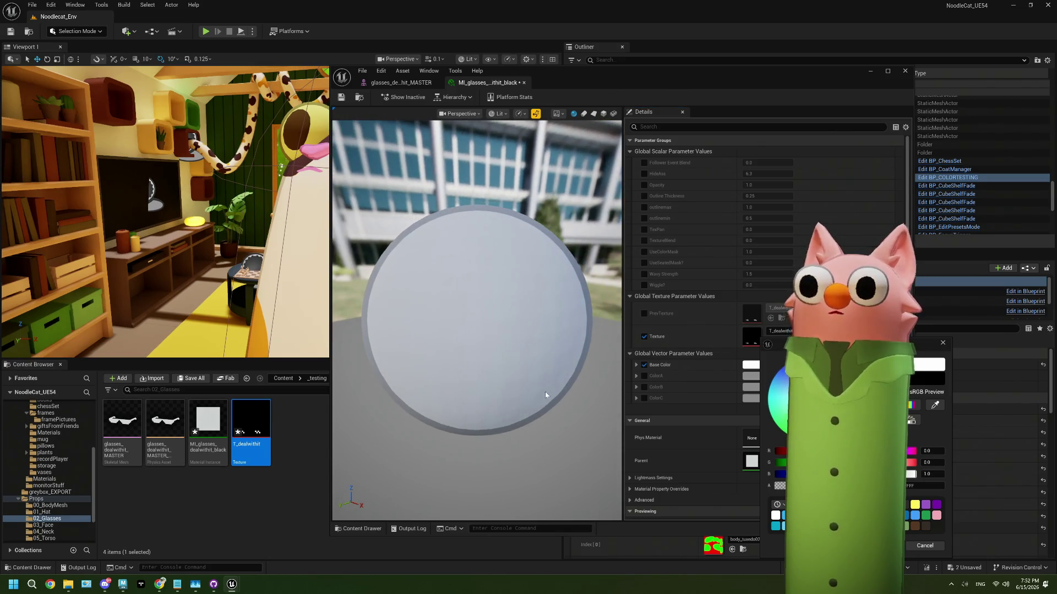
pyautogui.click(925, 545)
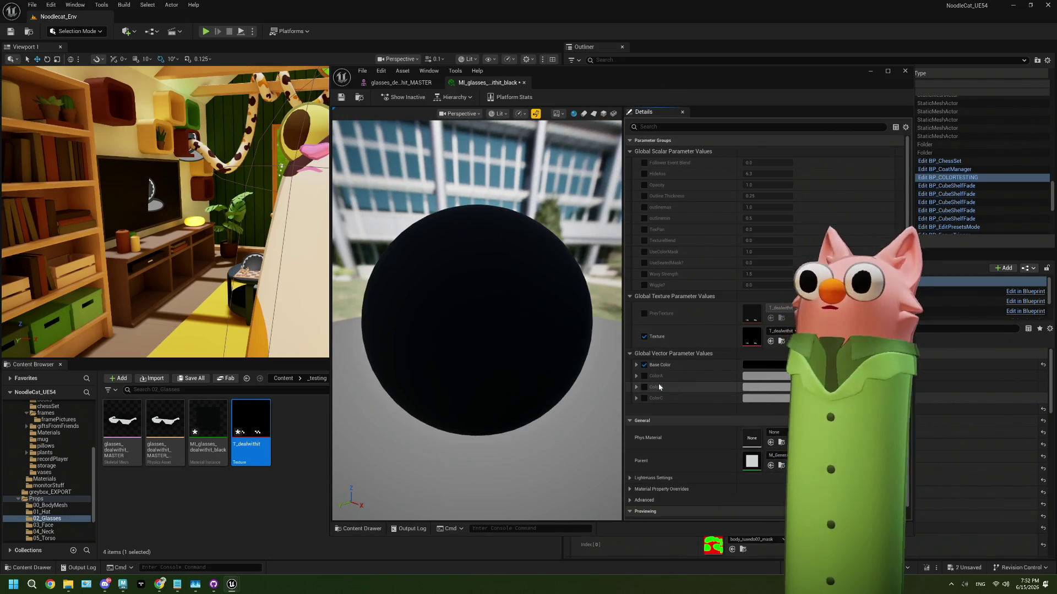
pyautogui.click(644, 366)
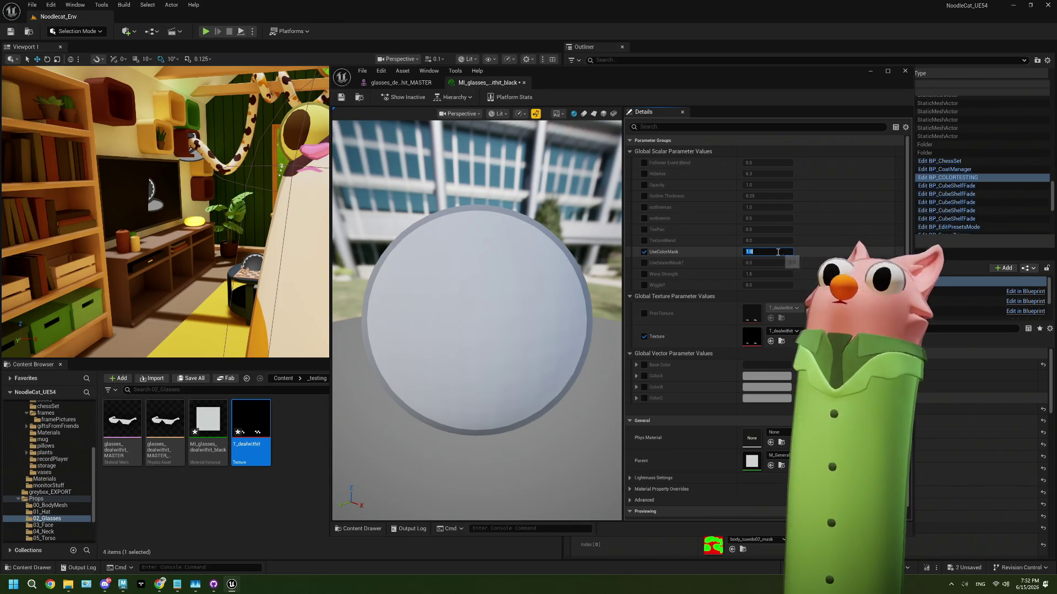
# Set UseColorMask to 0, re-enable the PrevTexture override, and save the material instance
pyautogui.write('0')
pyautogui.press('Return')
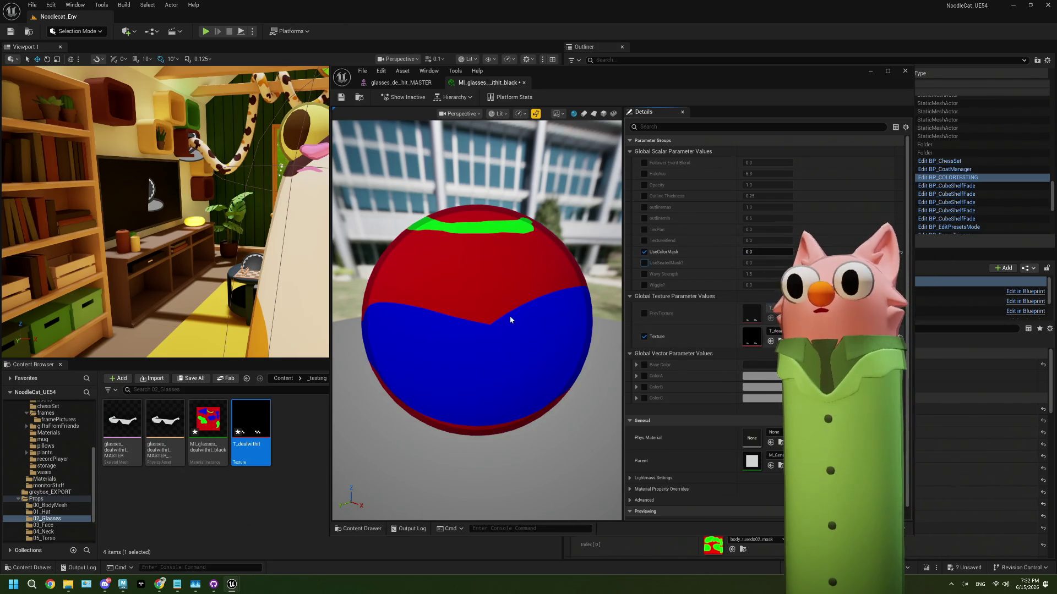
pyautogui.moveTo(510, 319); pyautogui.dragTo(572, 331)
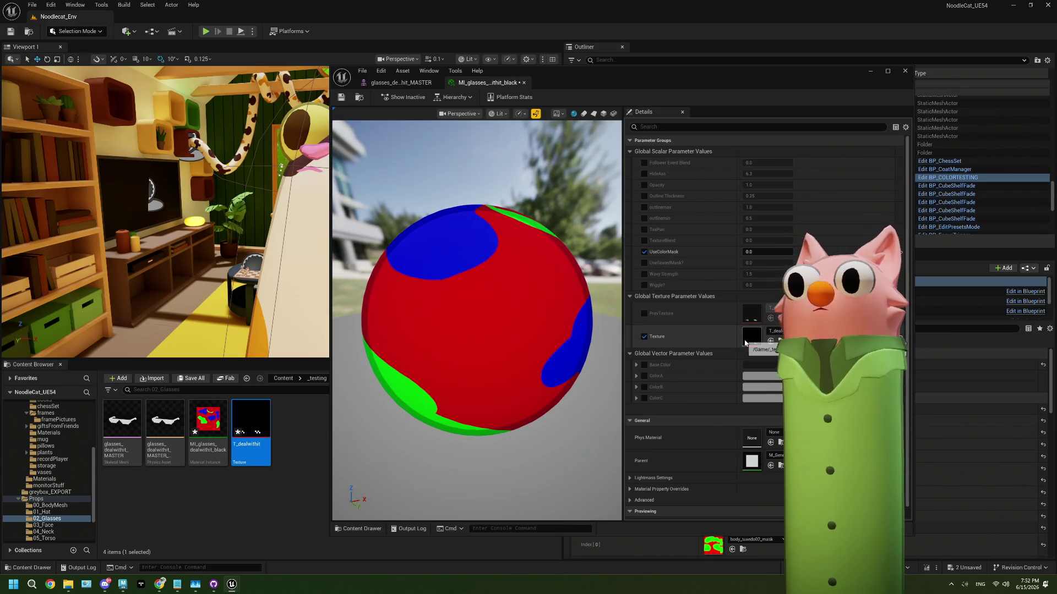
pyautogui.click(644, 314)
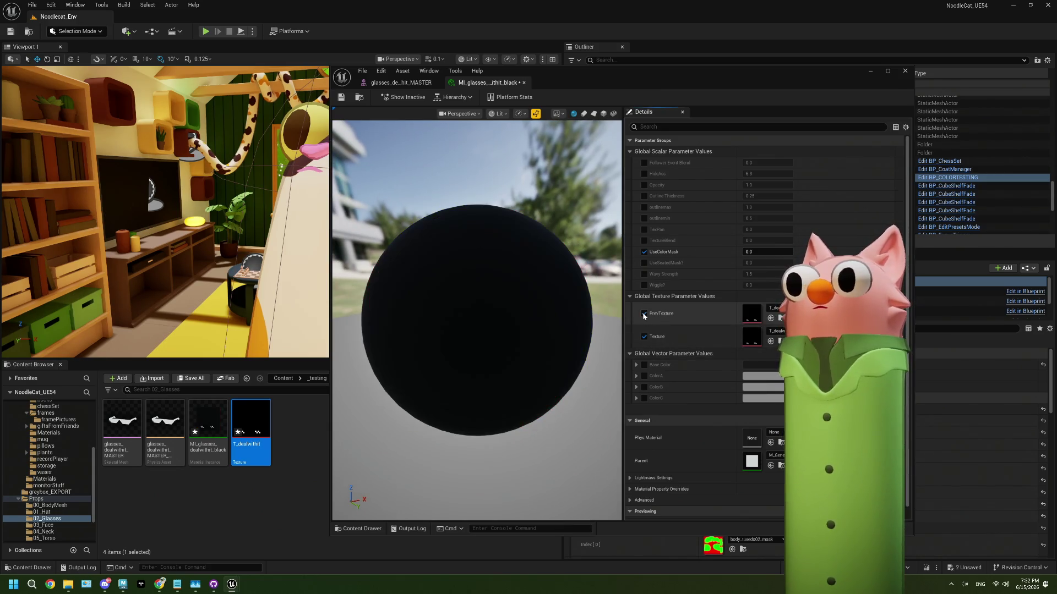
pyautogui.moveTo(479, 331)
pyautogui.mouseDown()
pyautogui.moveTo(501, 275)
pyautogui.moveTo(473, 278)
pyautogui.mouseUp()
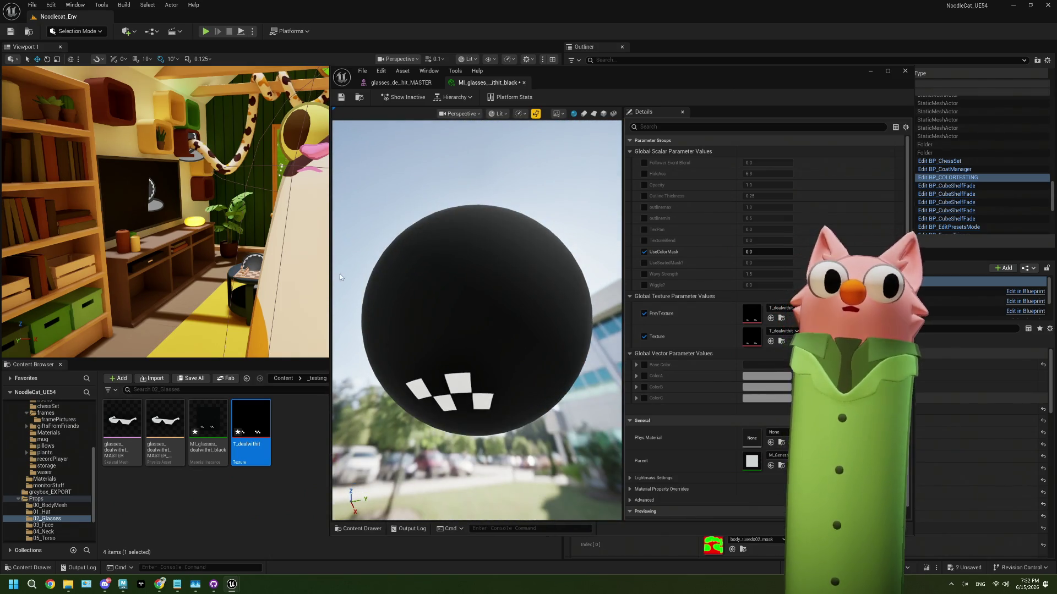
pyautogui.click(341, 97)
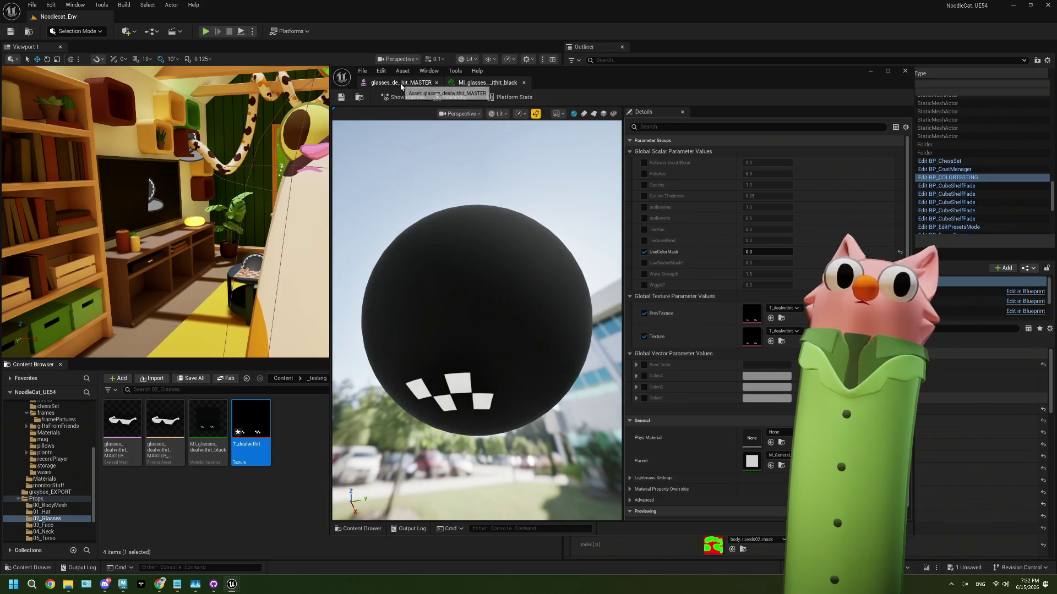
# Inspect the glasses_dealwithit_MASTER mesh wearing the new material, close its editor, and save all assets
pyautogui.click(400, 83)
pyautogui.moveTo(468, 220); pyautogui.dragTo(555, 226)
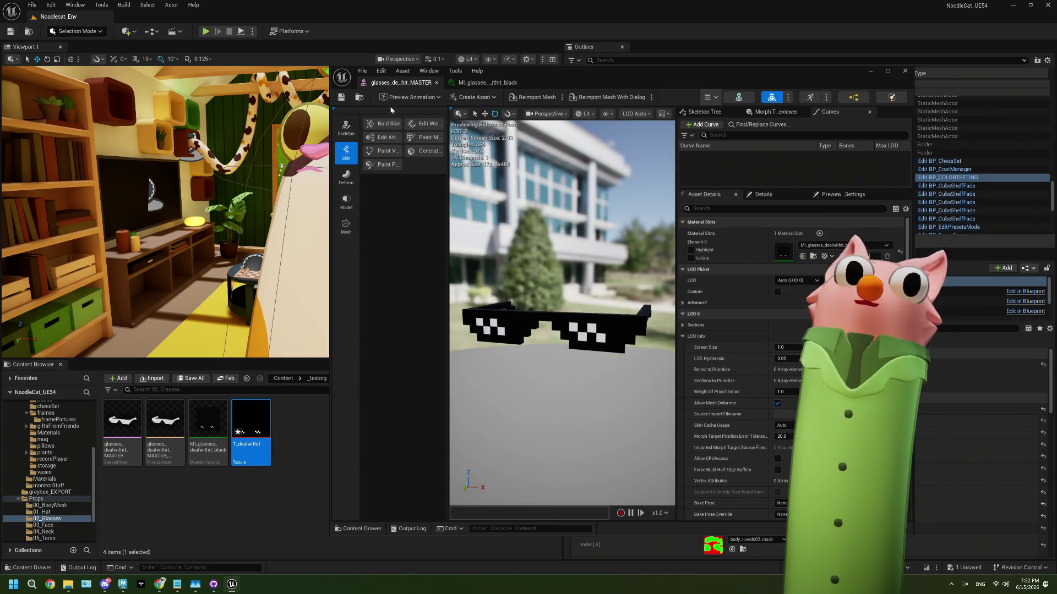
pyautogui.click(904, 73)
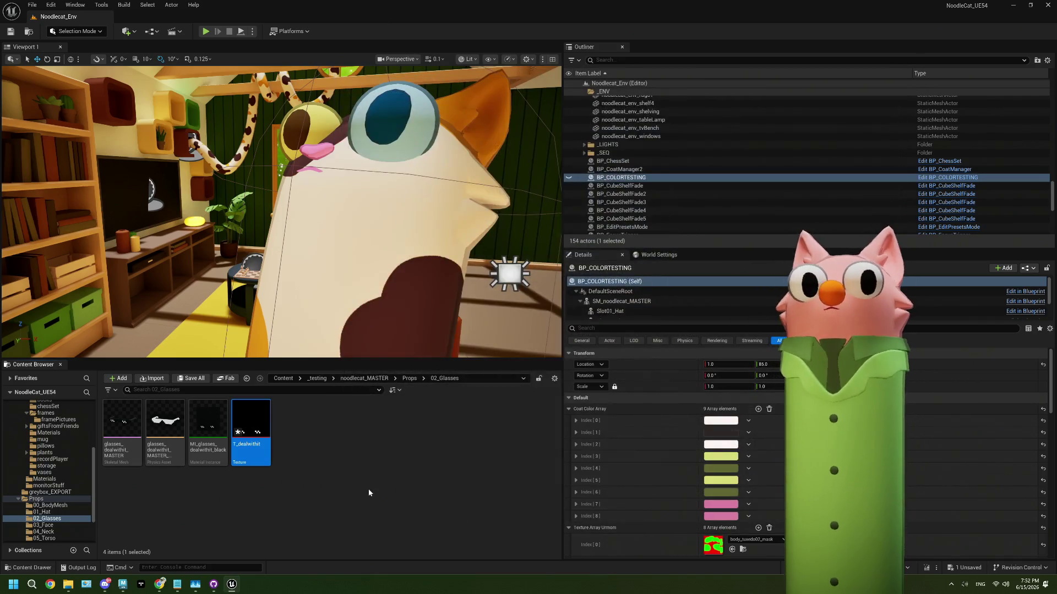
pyautogui.click(368, 488)
pyautogui.hotkey('ctrl', 's')
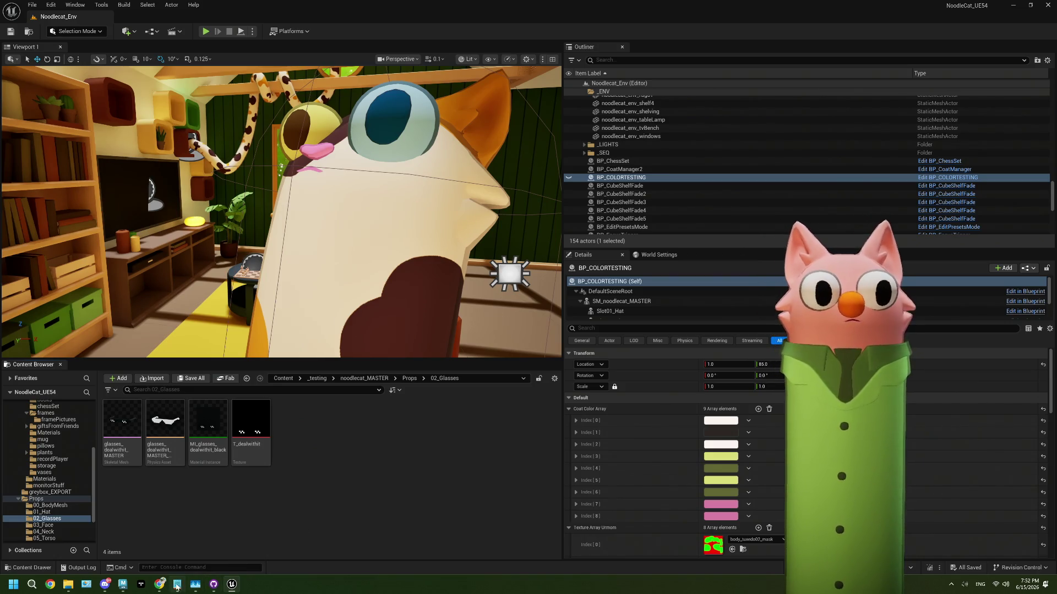
pyautogui.moveTo(240, 587)
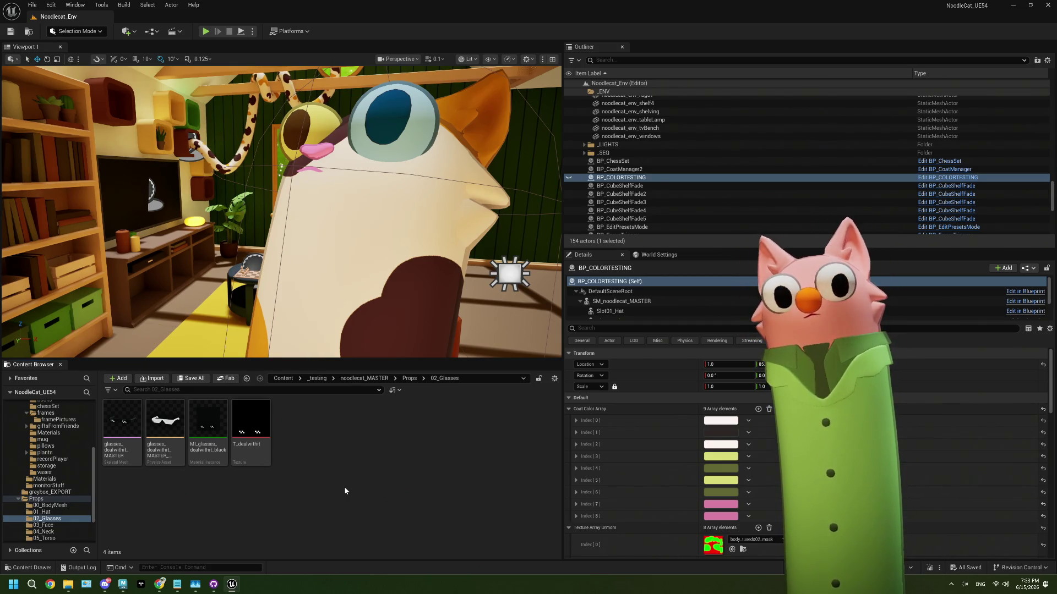
# Google 'ue5 image sequence texture' and open the Reddit thread about image sequences in materials
pyautogui.click(154, 585)
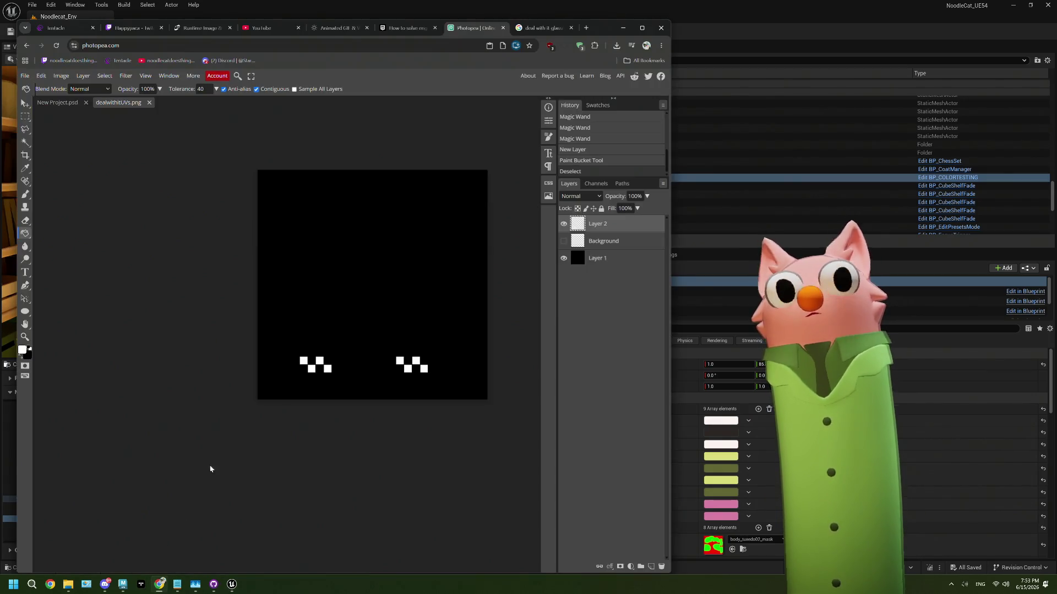
pyautogui.click(534, 18)
pyautogui.click(472, 34)
pyautogui.write('ue5 image se')
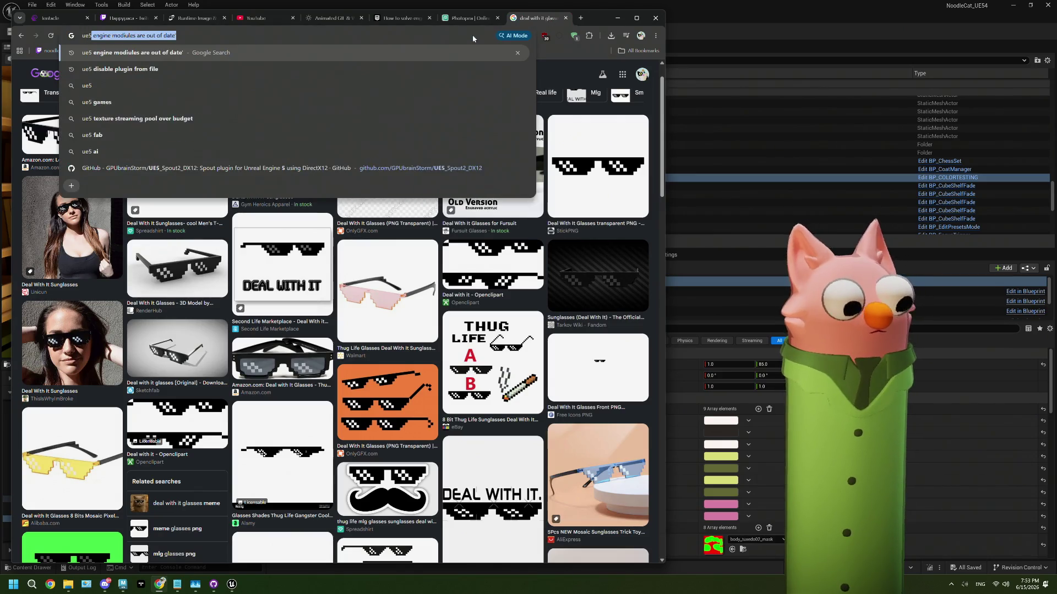
pyautogui.write('quence')
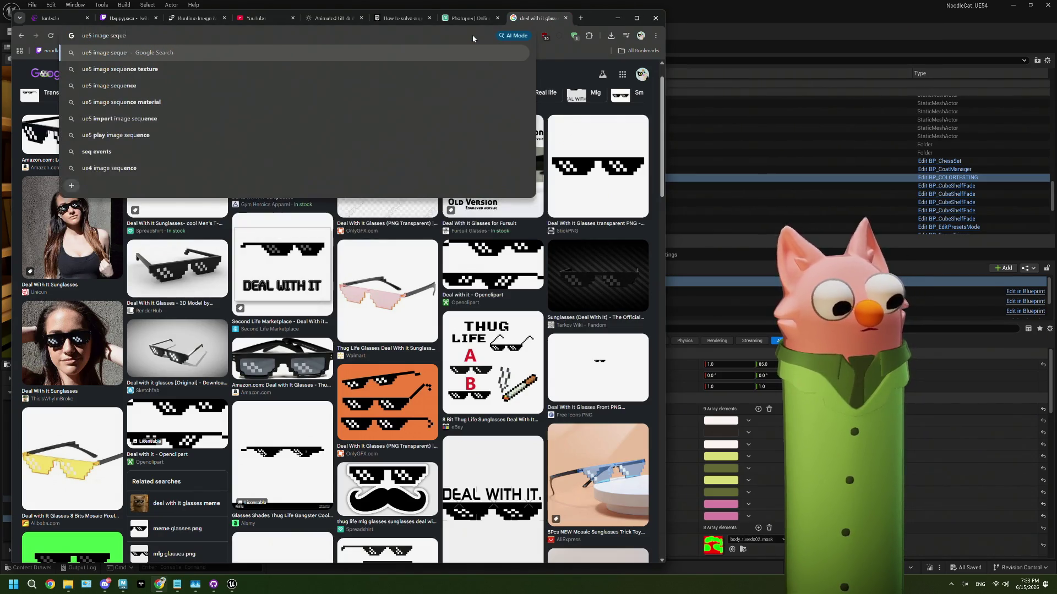
pyautogui.press('Down')
pyautogui.press('Return')
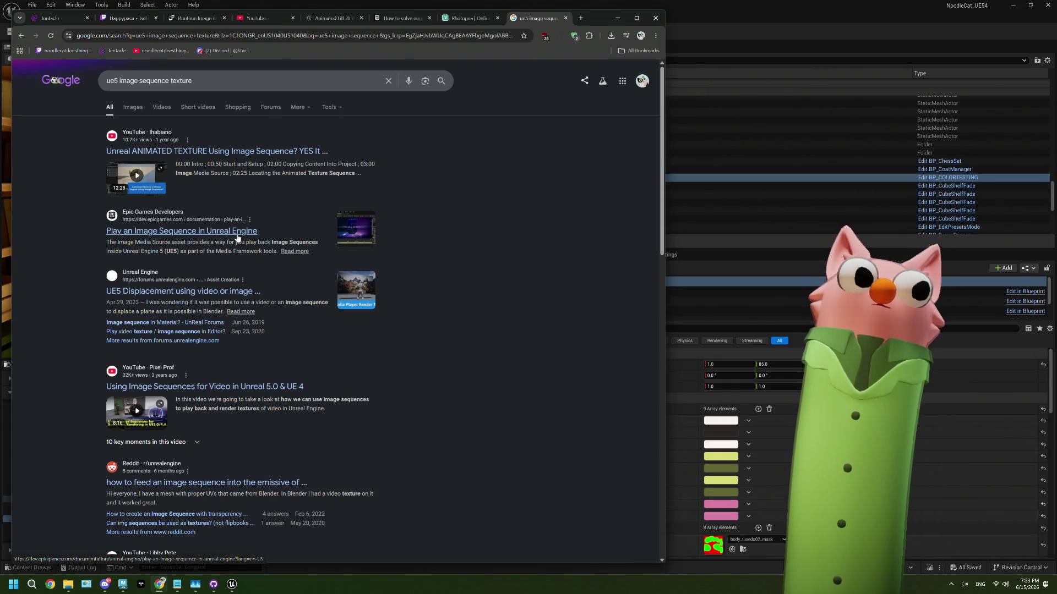
pyautogui.click(296, 482)
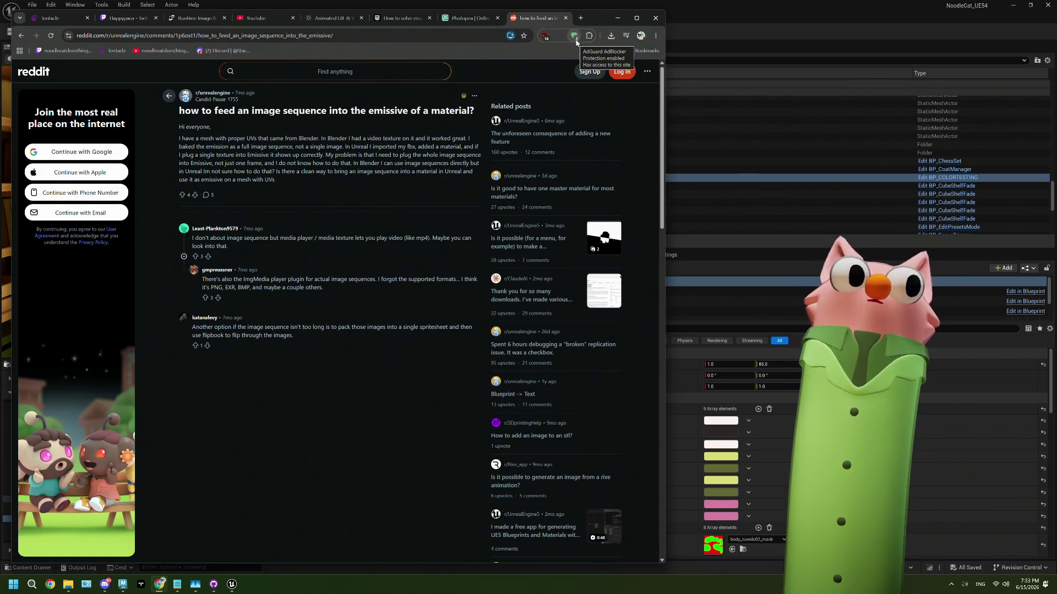
# Minimize Chrome, create a new material named M_flipbookTest in 02_Glasses, and open it
pyautogui.click(618, 18)
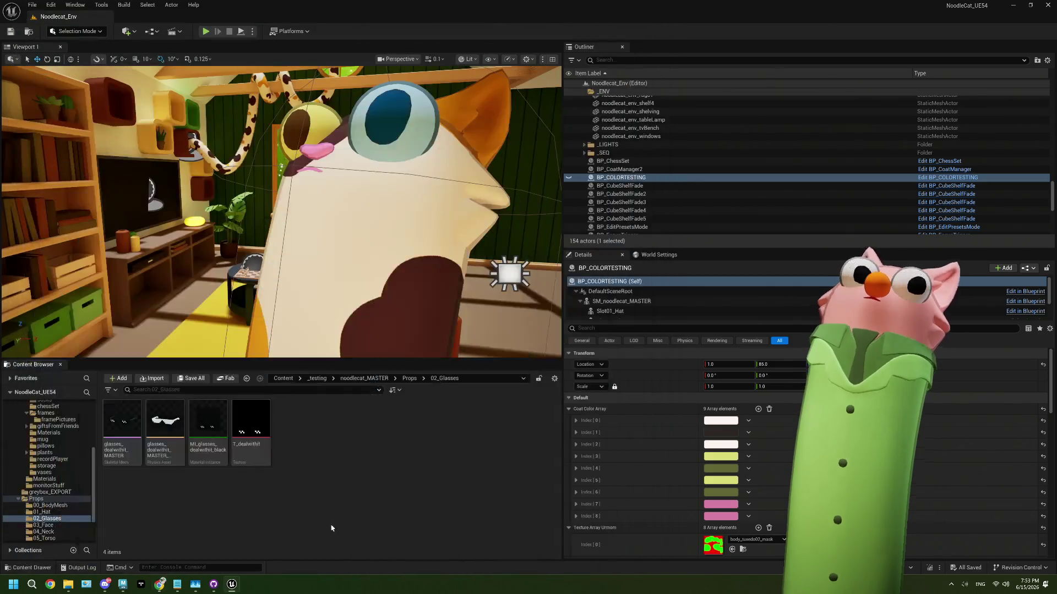
pyautogui.rightClick(314, 431)
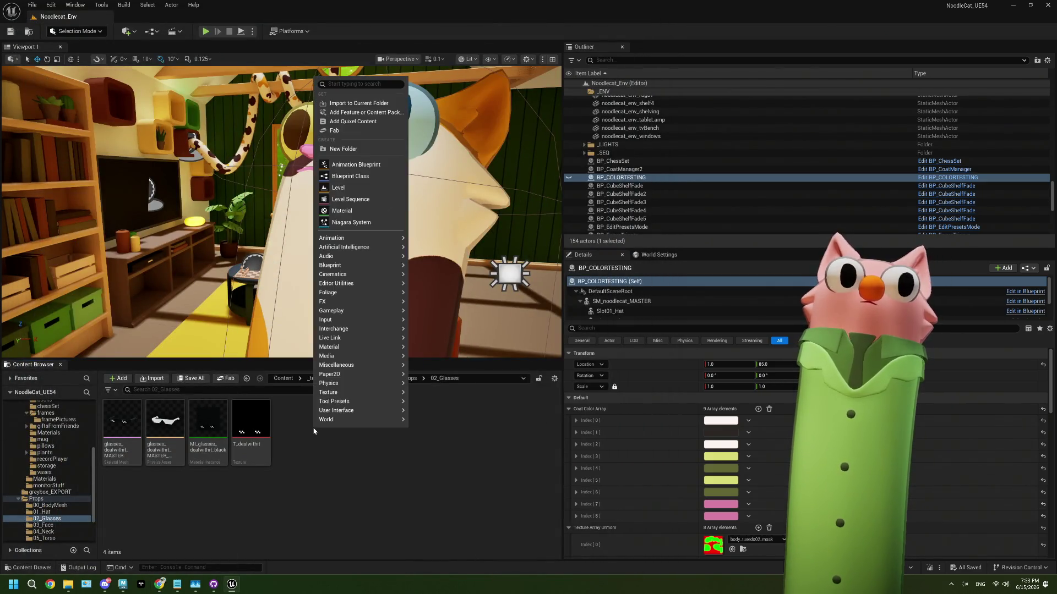
pyautogui.click(341, 211)
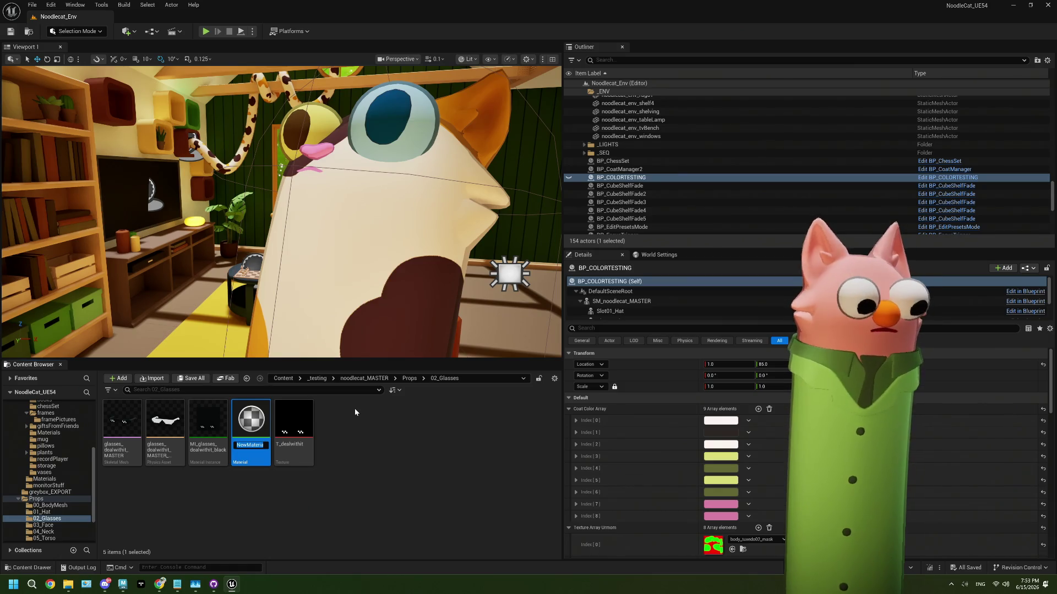
pyautogui.write('M-flipbook')
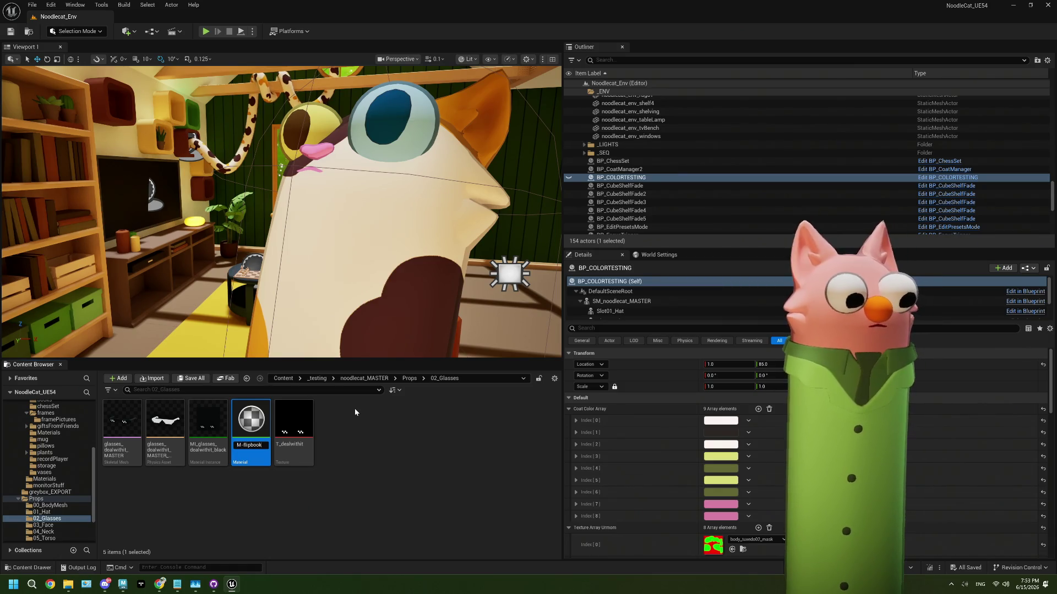
pyautogui.press('BackSpace')
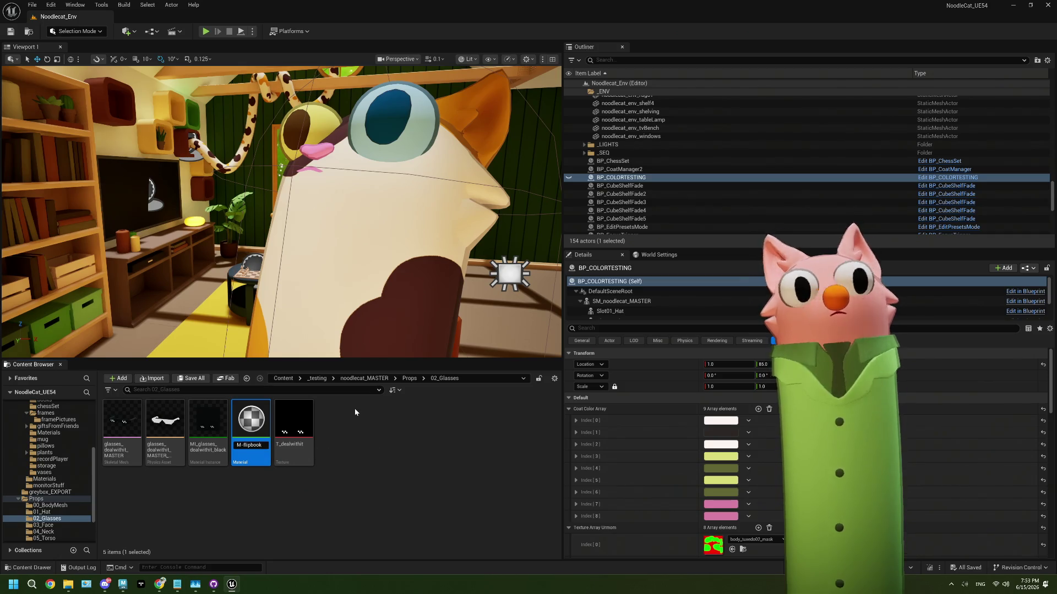
pyautogui.write('Tes')
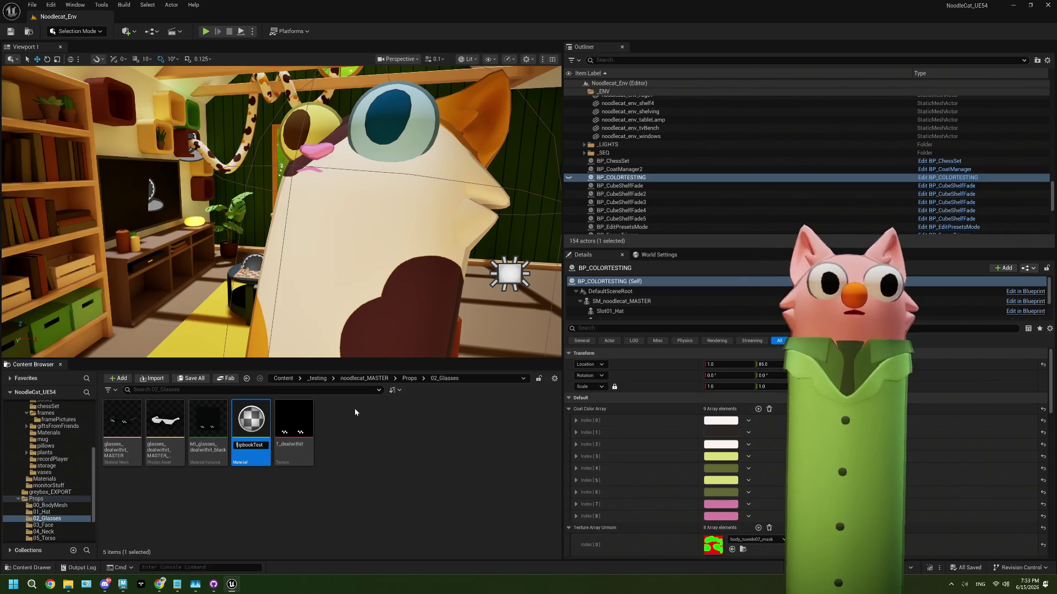
pyautogui.write('t')
pyautogui.press('Return')
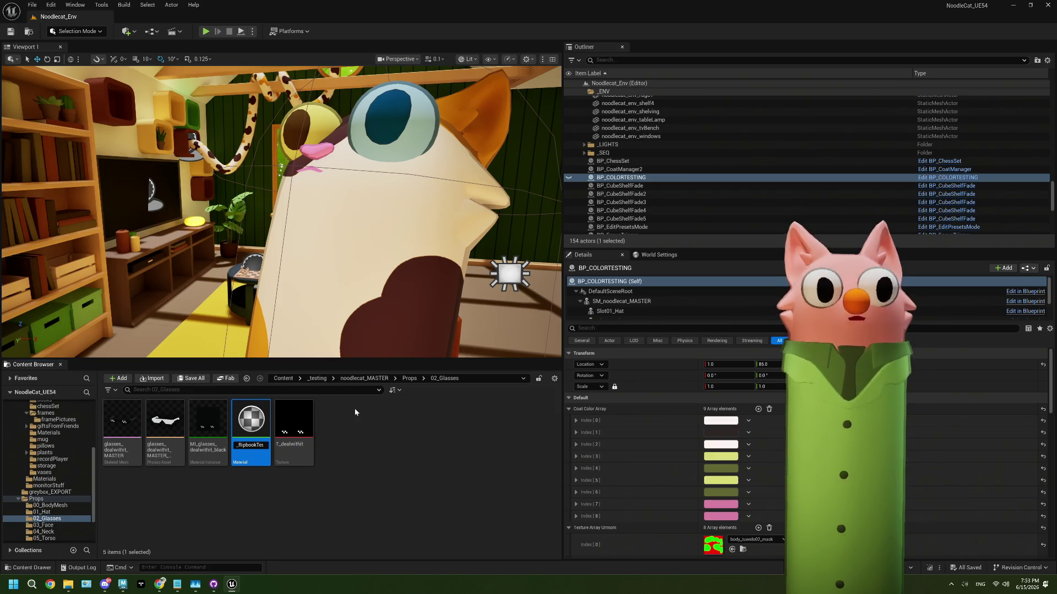
pyautogui.press('Return')
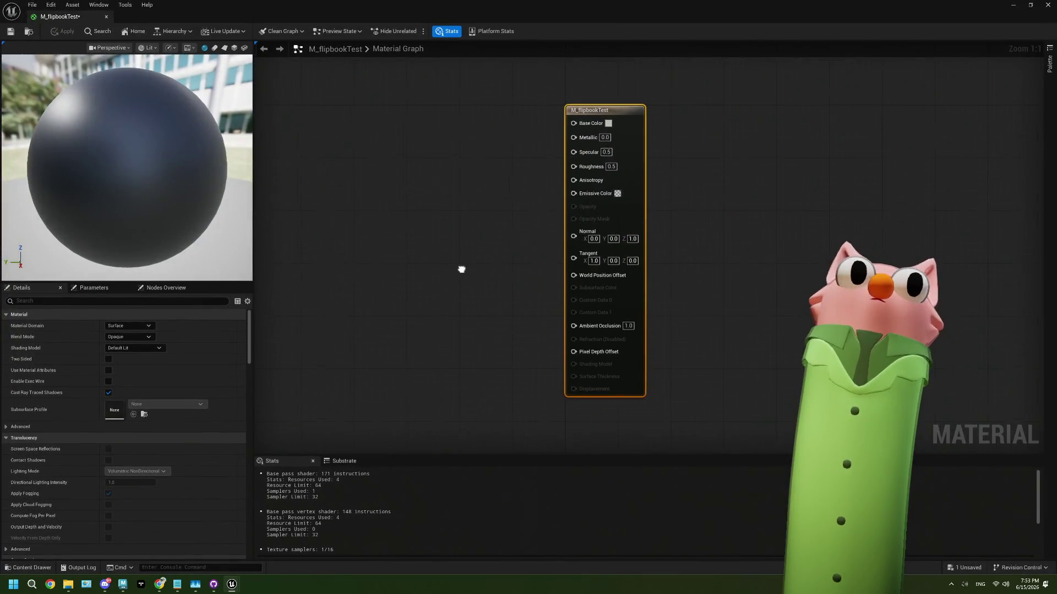
# Search 'flip' to add a FlipBook node, move it up-left, and pan the graph
pyautogui.rightClick(341, 215)
pyautogui.write('flip')
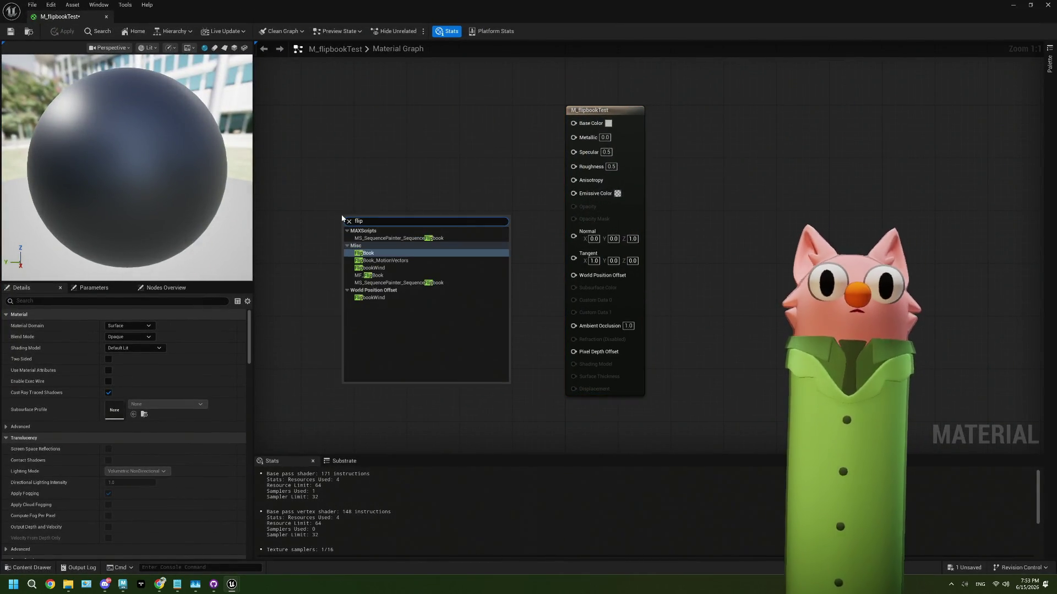
pyautogui.click(355, 252)
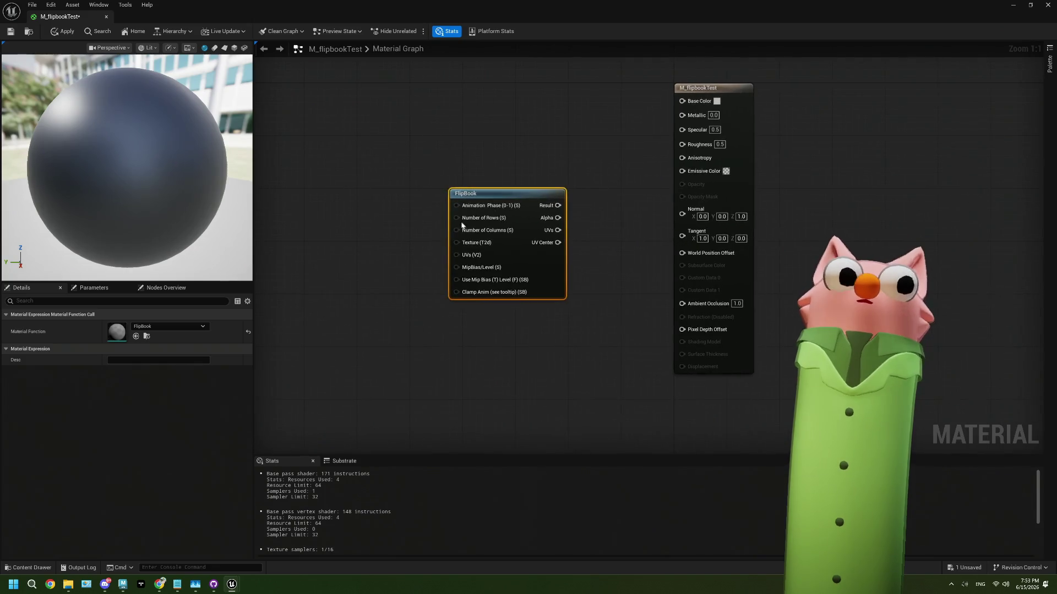
pyautogui.moveTo(462, 224); pyautogui.dragTo(407, 183)
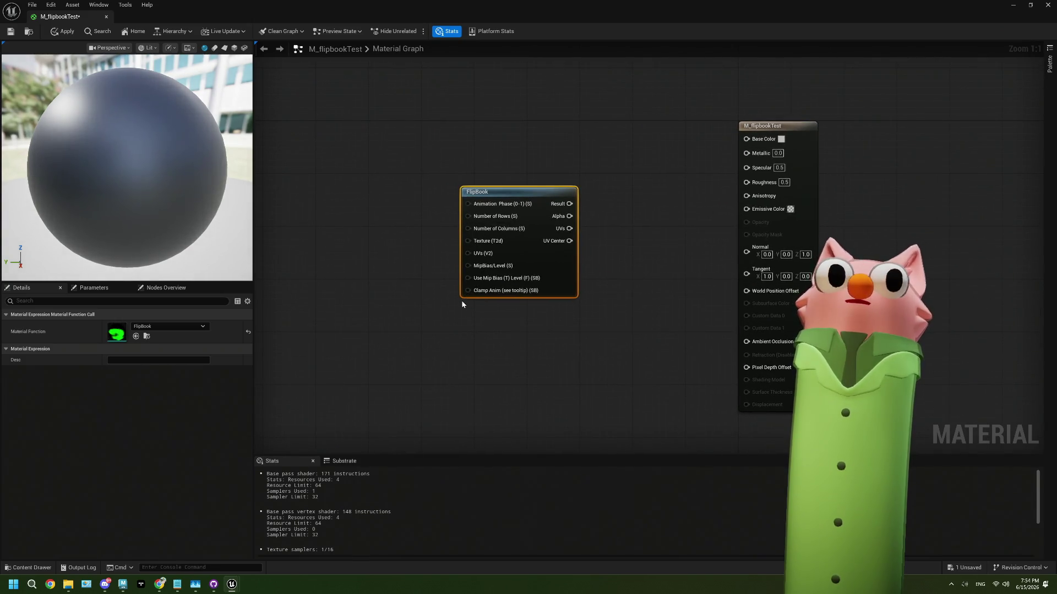
pyautogui.moveTo(427, 295); pyautogui.dragTo(467, 301)
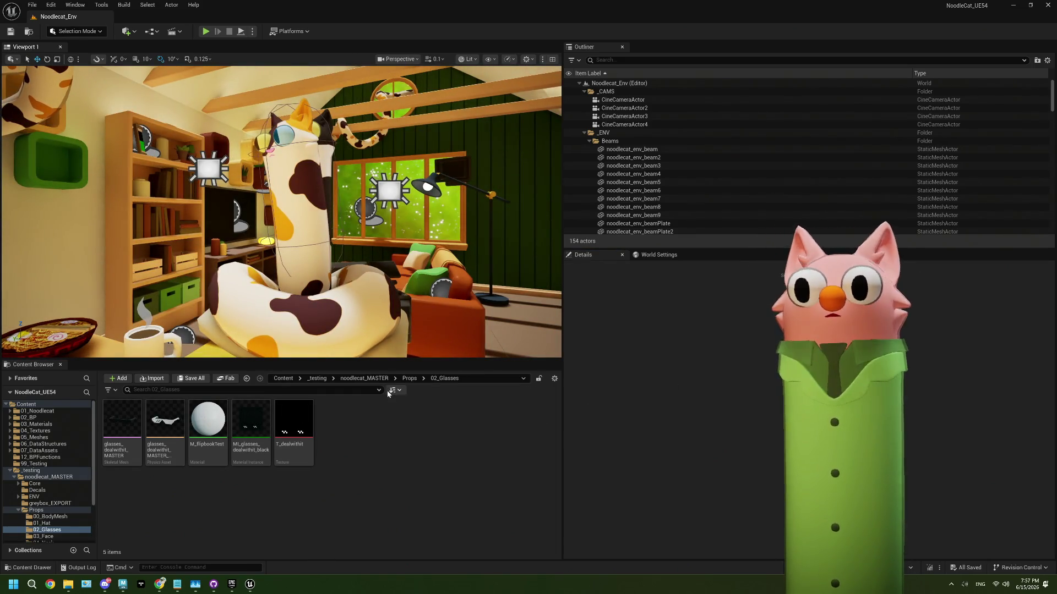
# Expand ENV > DECOR > frames in the folder tree and show the framePictures folder
pyautogui.scroll(-3, 48, 485)
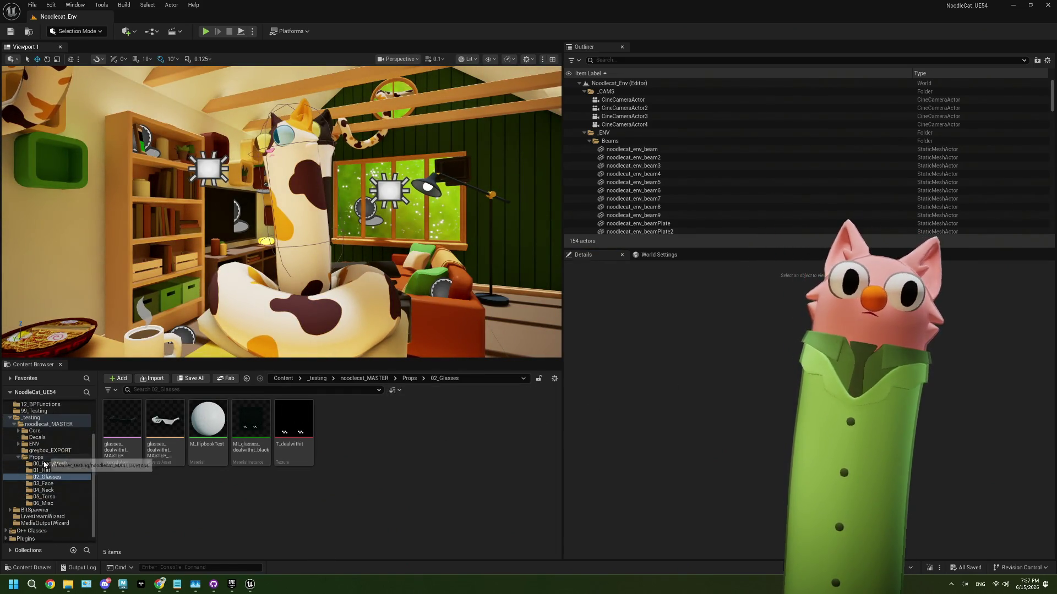
pyautogui.scroll(2, 41, 481)
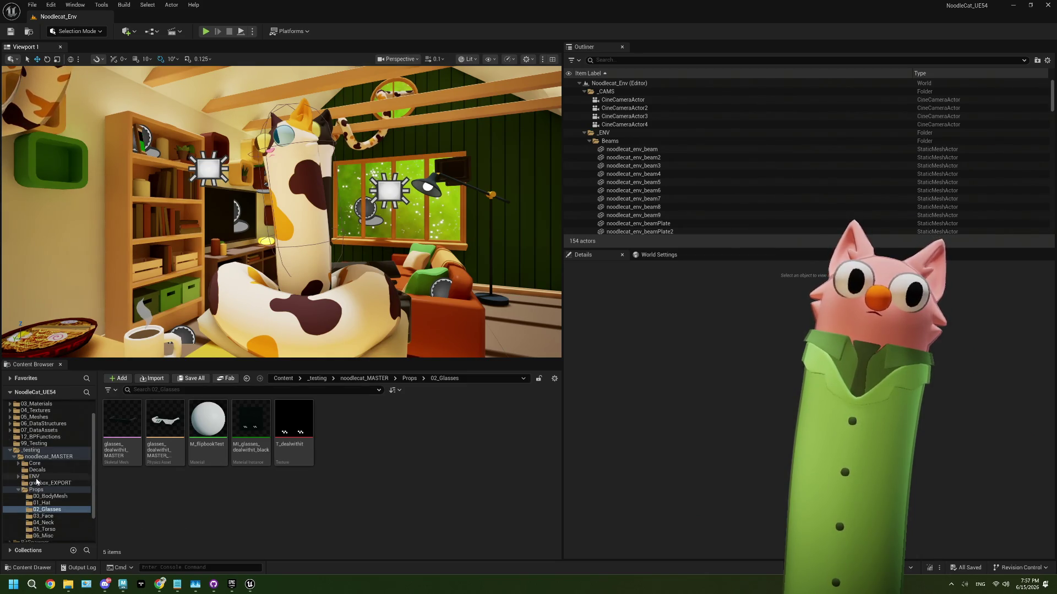
pyautogui.click(20, 478)
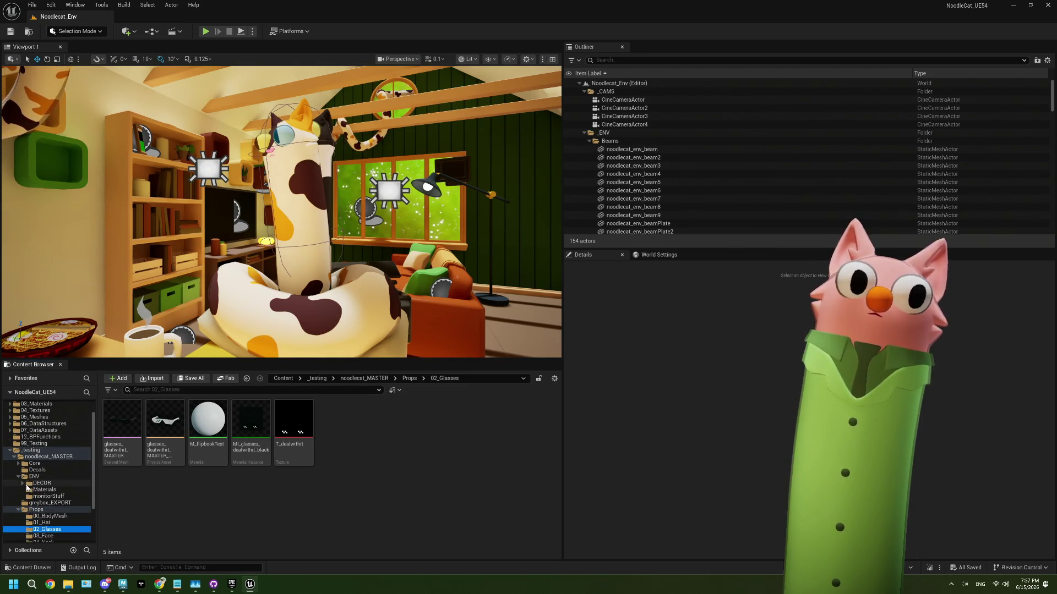
pyautogui.click(23, 483)
pyautogui.click(27, 503)
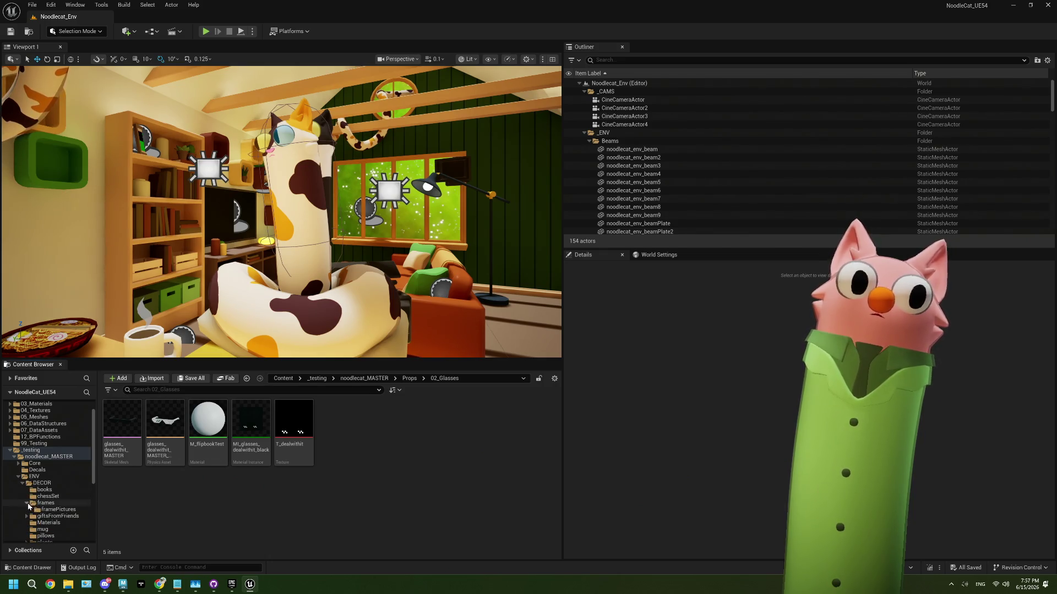
pyautogui.click(58, 509)
# Inspect the starmanjsp-bg and starmanhi textures, then reopen starmanjsp-bg
pyautogui.click(216, 432)
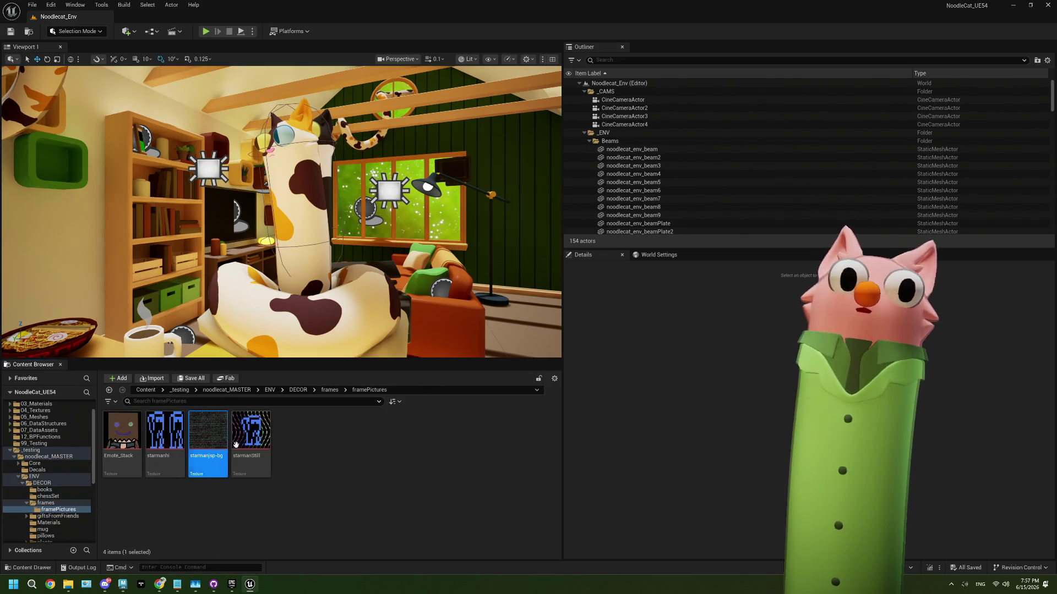
pyautogui.doubleClick(214, 440)
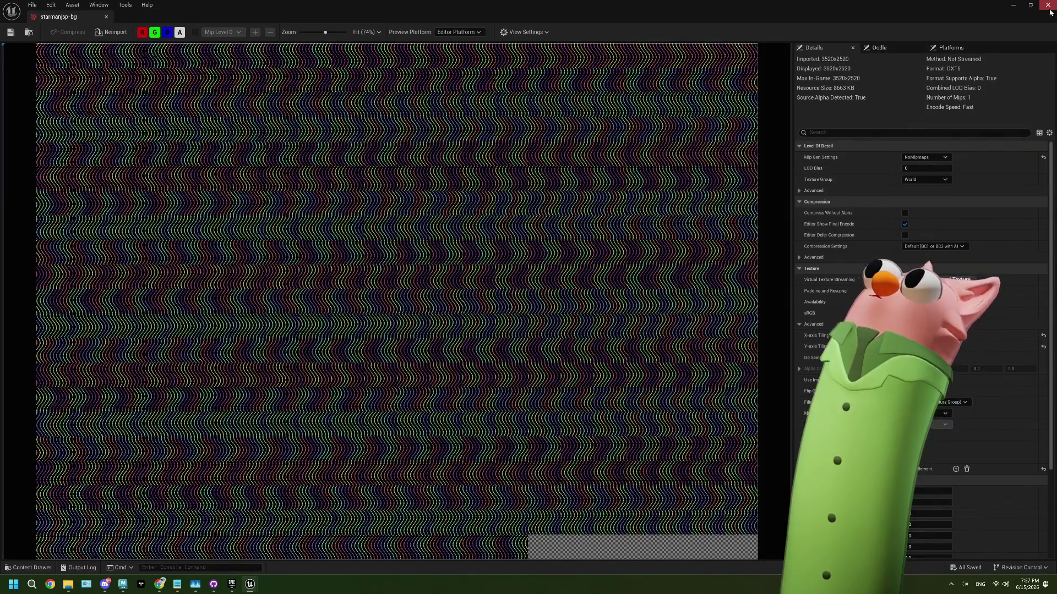
pyautogui.click(1049, 7)
pyautogui.doubleClick(177, 435)
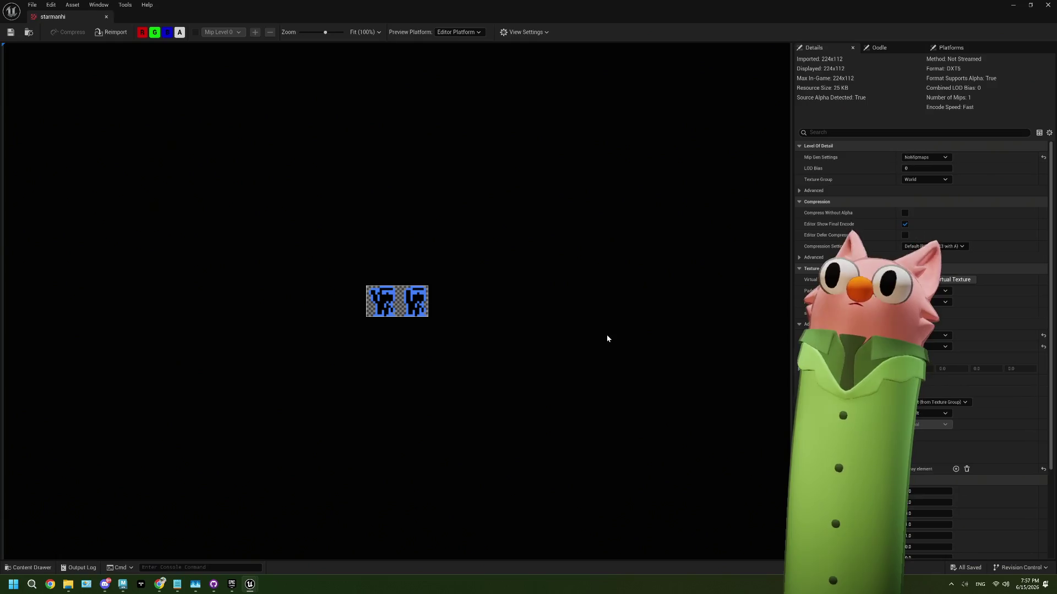
pyautogui.click(1049, 4)
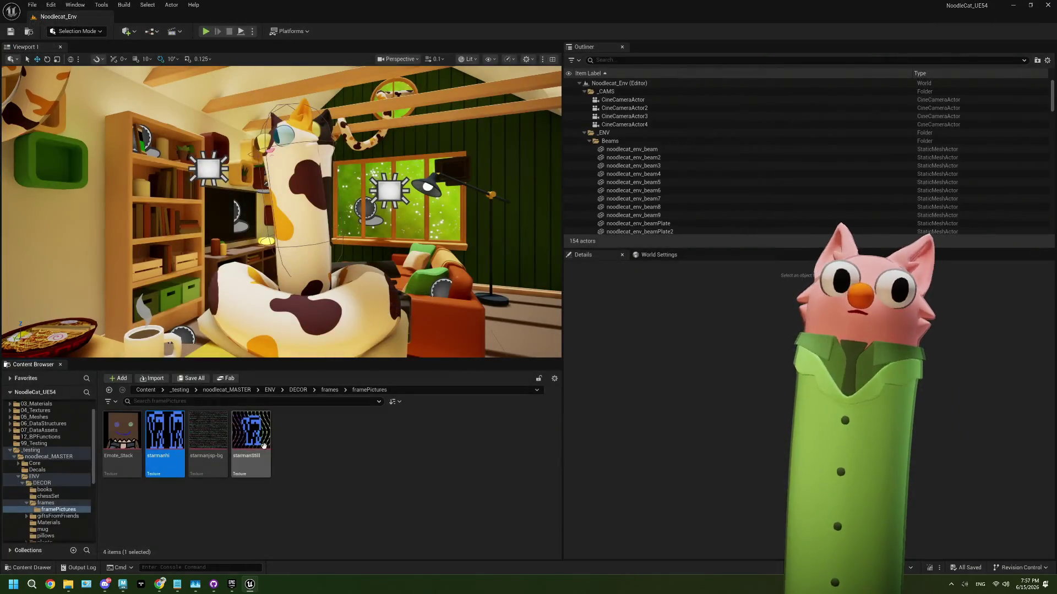
pyautogui.doubleClick(219, 440)
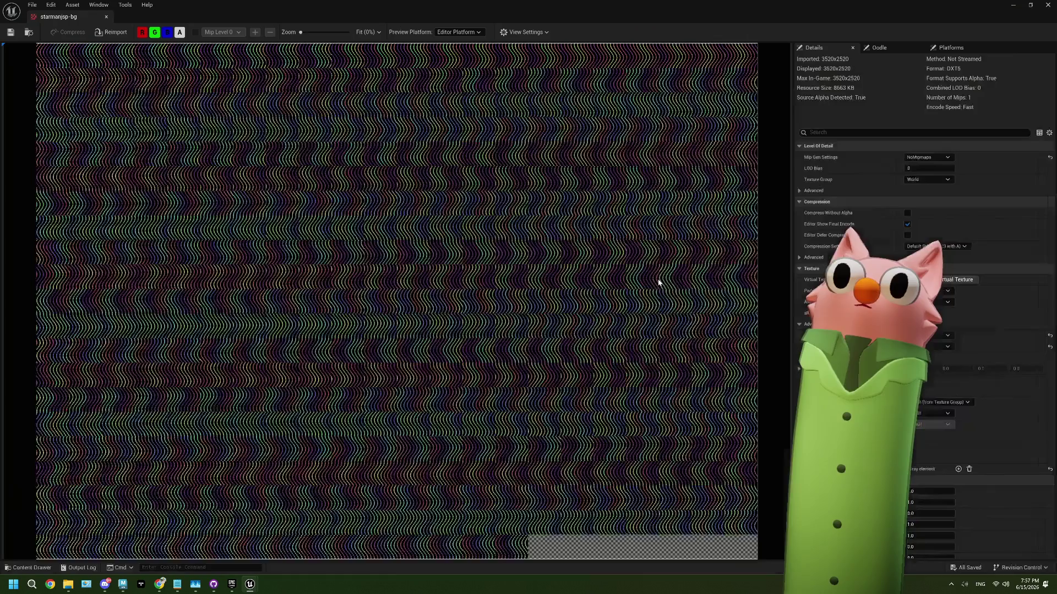
# Close the texture view and create a material named M_starmanFlipbook in framePictures
pyautogui.click(1046, 6)
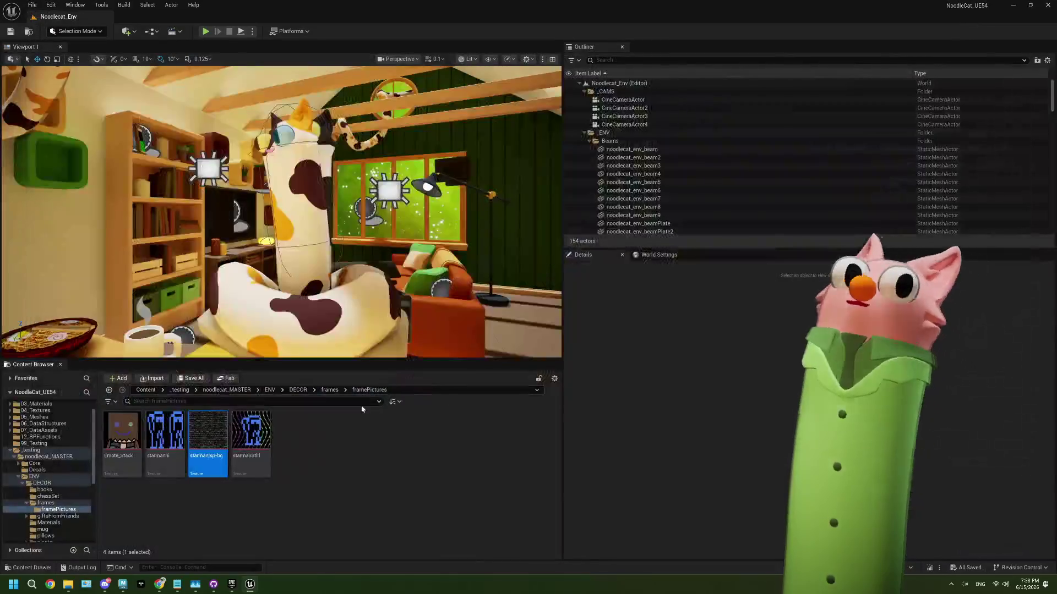
pyautogui.rightClick(313, 429)
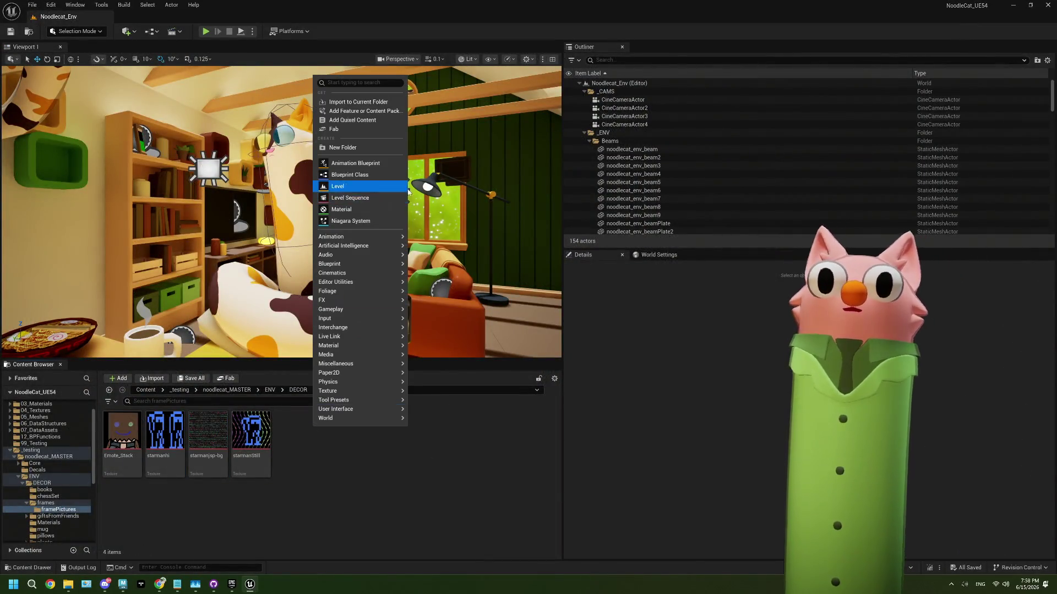
pyautogui.click(341, 209)
pyautogui.write('M_starmm')
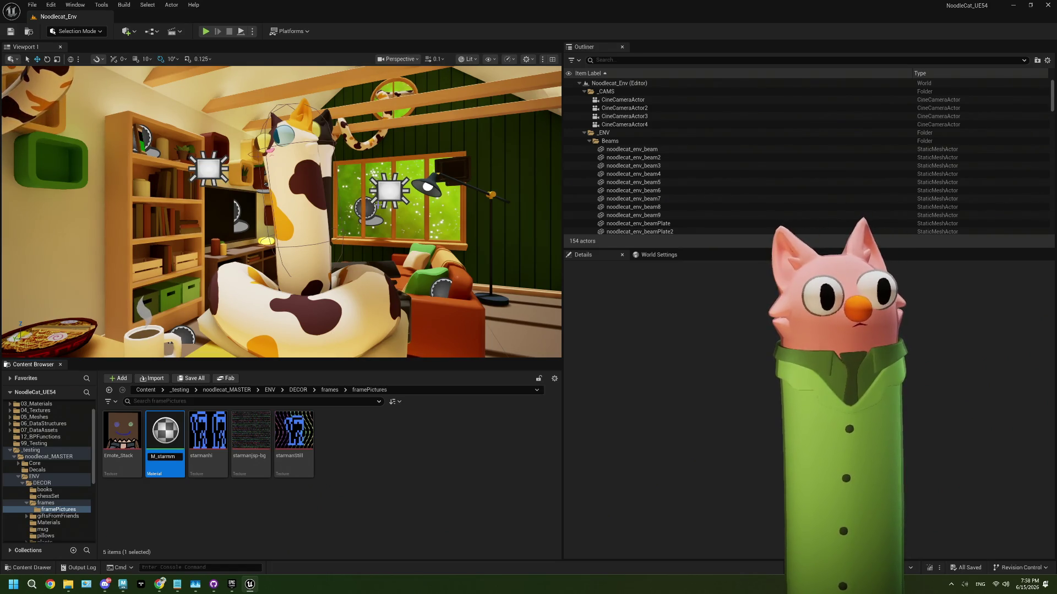
pyautogui.write('anFlipbook')
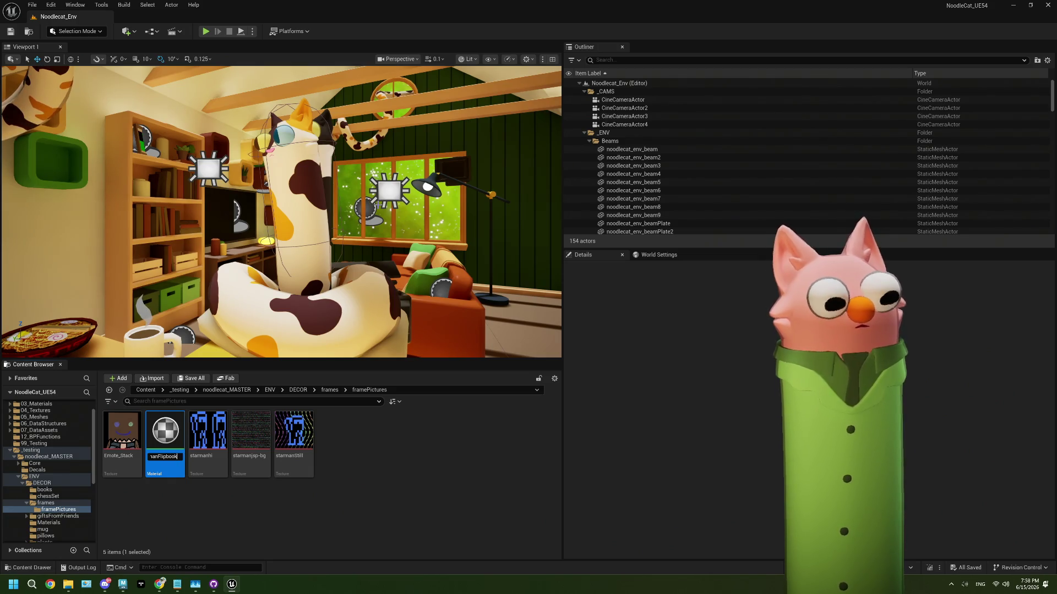
pyautogui.press('Return')
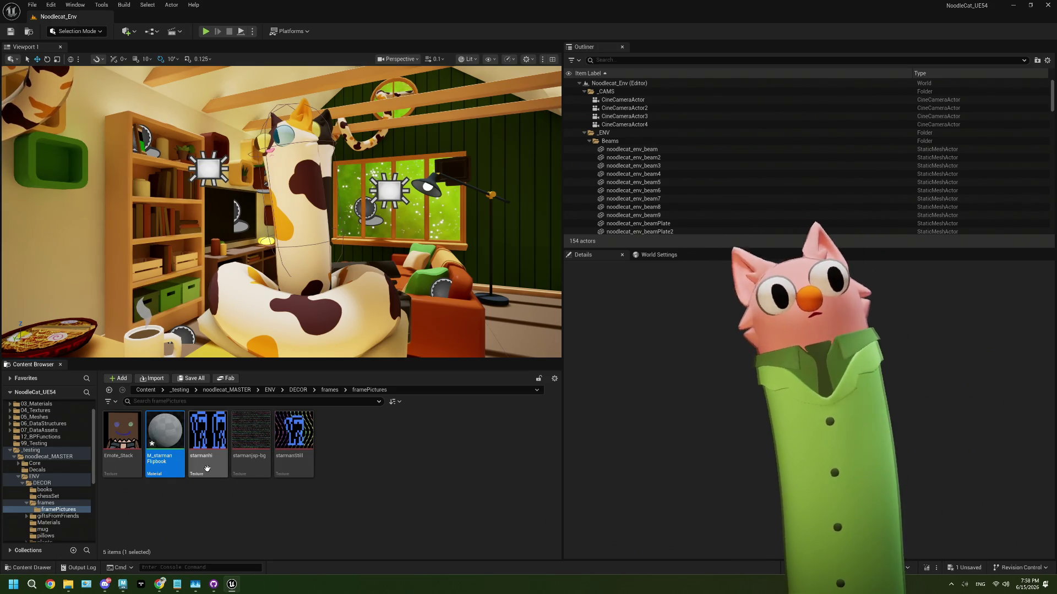
# Open M_starmanFlipbook and add a FlipBook node to its graph
pyautogui.doubleClick(165, 438)
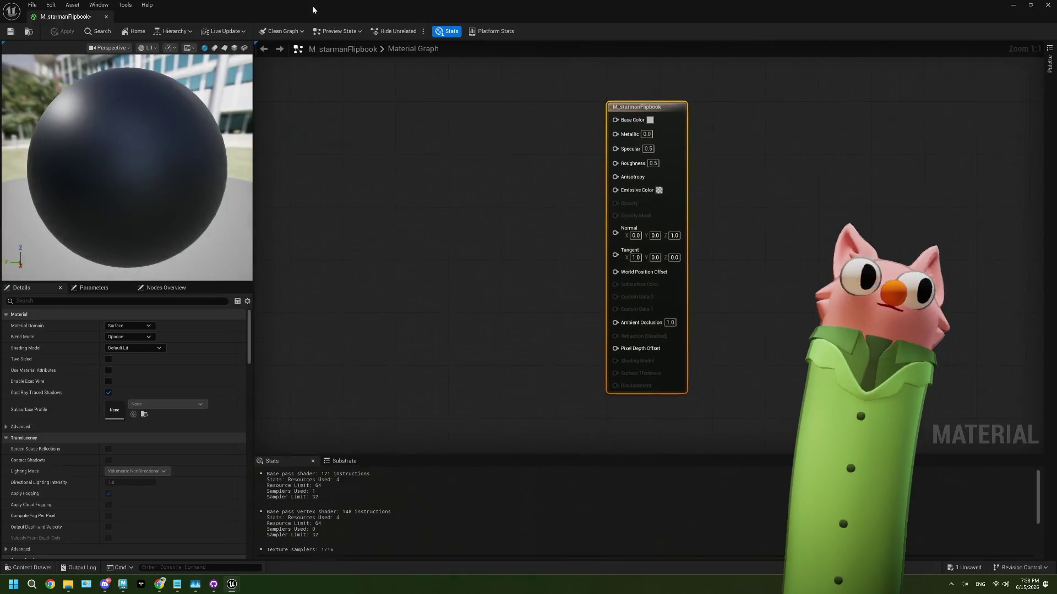
pyautogui.moveTo(332, 279)
pyautogui.mouseDown()
pyautogui.moveTo(519, 286)
pyautogui.moveTo(591, 328)
pyautogui.mouseUp()
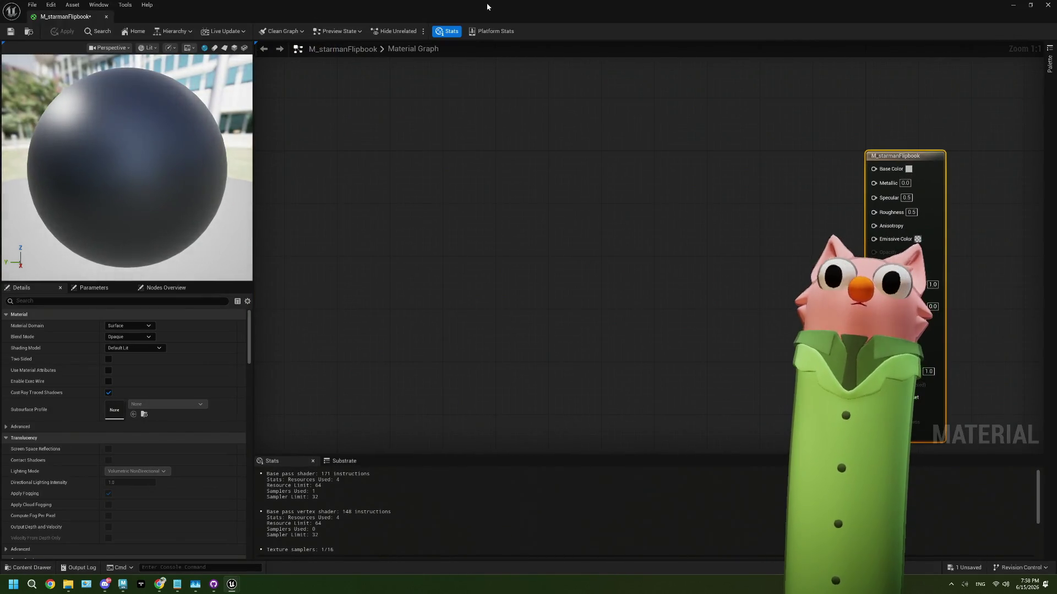
pyautogui.rightClick(464, 228)
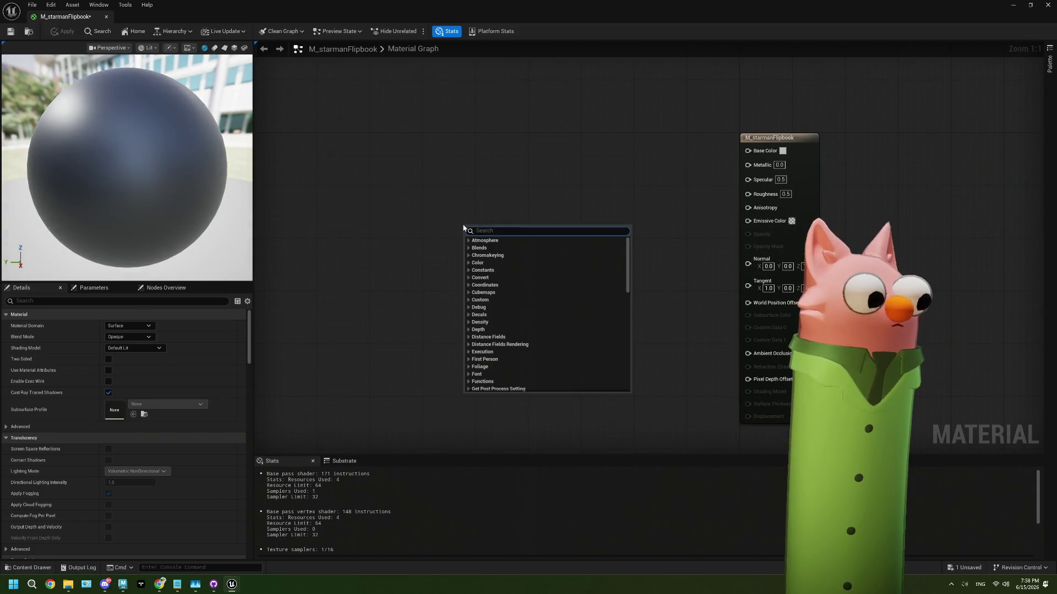
pyautogui.write('flip')
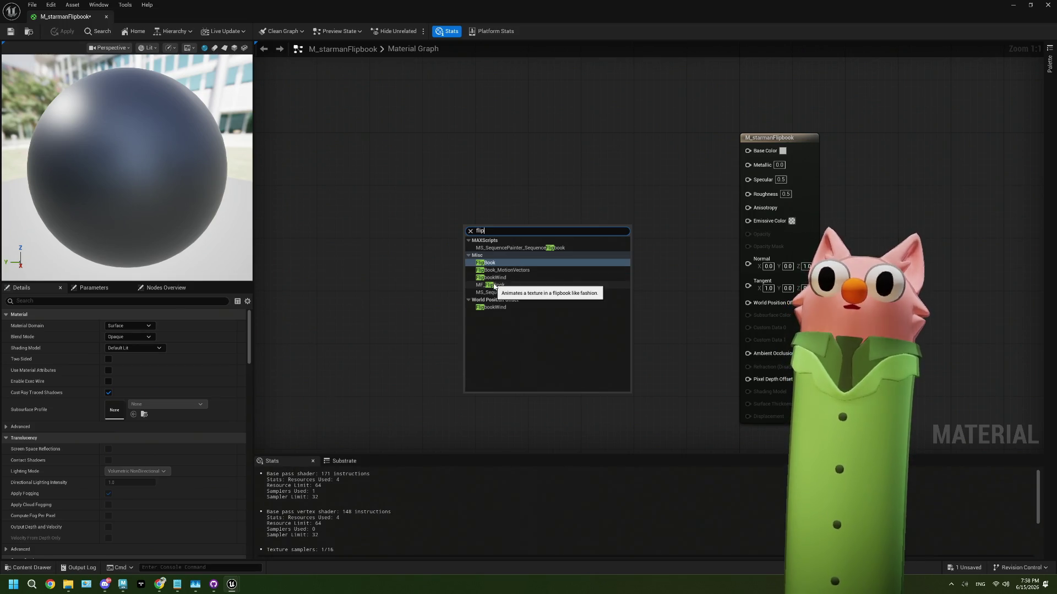
pyautogui.click(485, 262)
# Wire FlipBook Result into Base Color, check the preview sphere, and restore down the editor
pyautogui.moveTo(458, 337)
pyautogui.mouseDown()
pyautogui.moveTo(400, 277)
pyautogui.moveTo(473, 263)
pyautogui.mouseUp()
pyautogui.moveTo(562, 188); pyautogui.dragTo(799, 165)
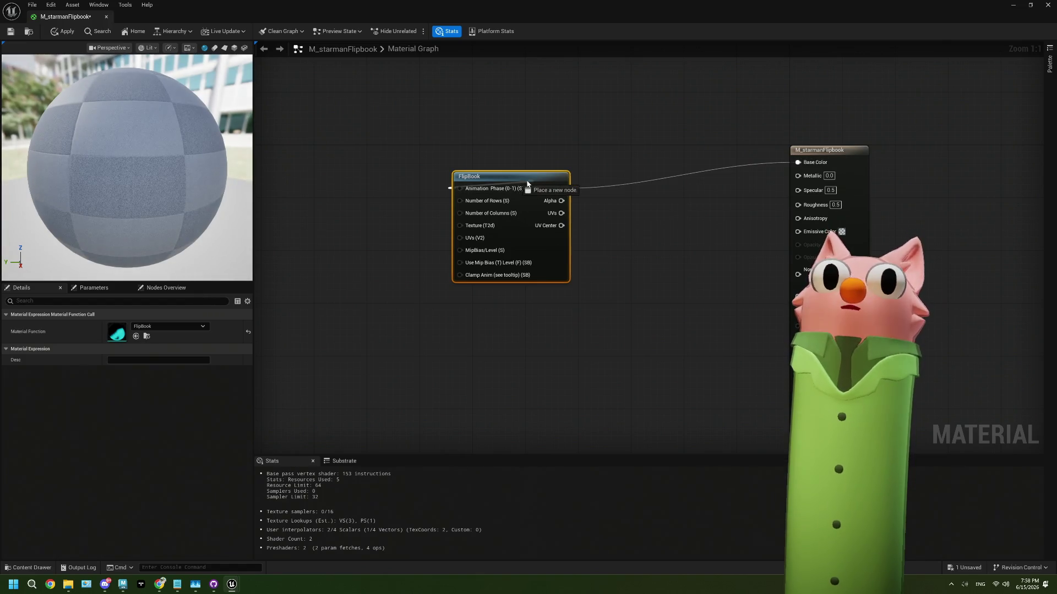
pyautogui.click(578, 330)
pyautogui.moveTo(492, 183); pyautogui.dragTo(498, 176)
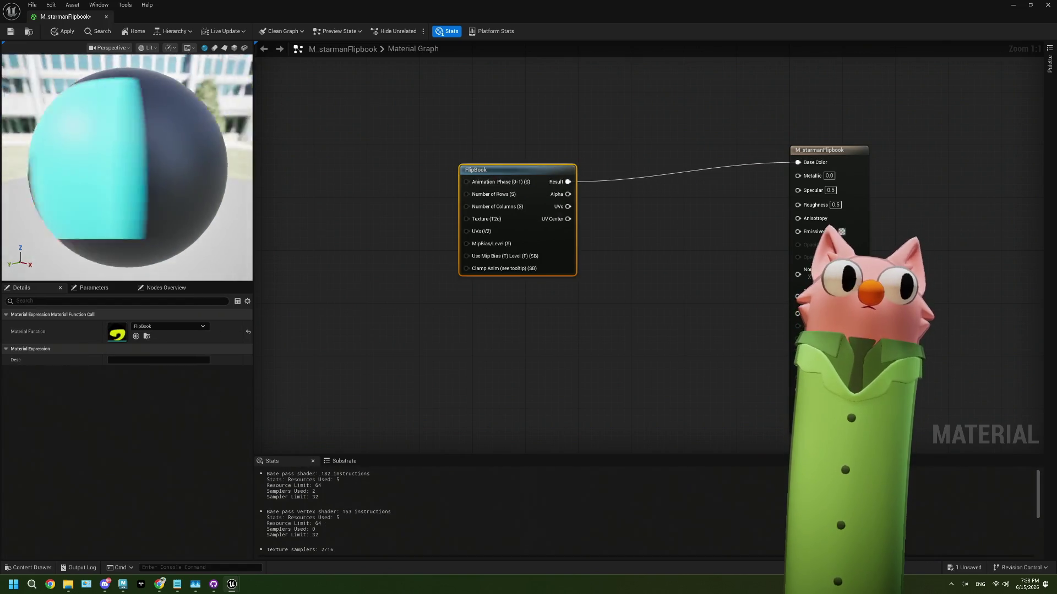
pyautogui.moveTo(41, 201); pyautogui.dragTo(41, 201)
pyautogui.scroll(-3, 41, 201)
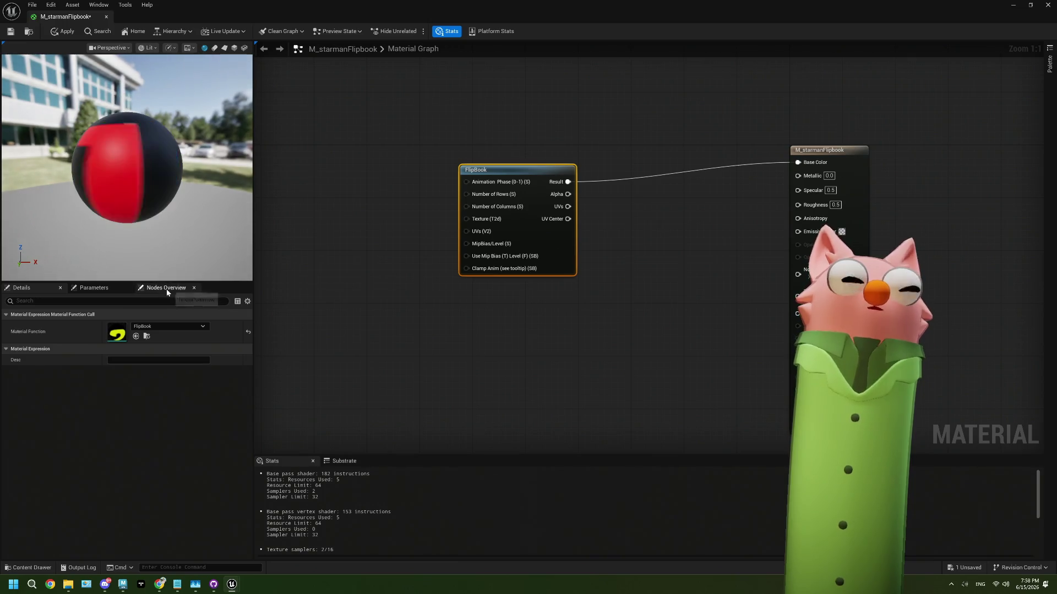
pyautogui.moveTo(440, 12); pyautogui.dragTo(497, 25)
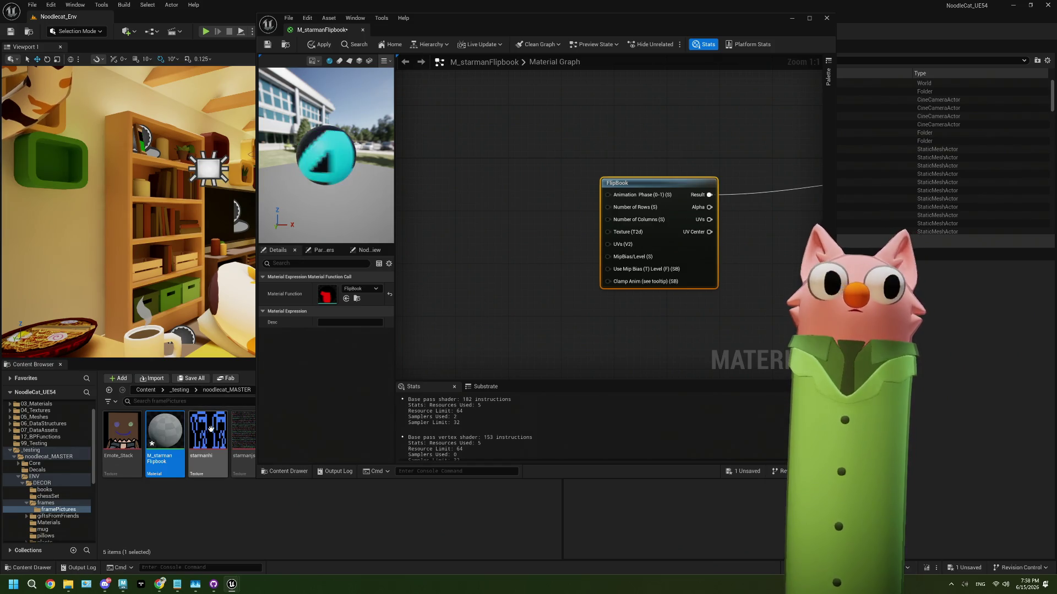
pyautogui.moveTo(217, 443)
pyautogui.moveTo(217, 443)
pyautogui.mouseDown()
pyautogui.moveTo(503, 218)
pyautogui.moveTo(481, 201)
pyautogui.mouseUp()
pyautogui.moveTo(551, 215)
pyautogui.mouseDown()
pyautogui.moveTo(617, 225)
pyautogui.moveTo(594, 226)
pyautogui.moveTo(612, 236)
pyautogui.mouseUp()
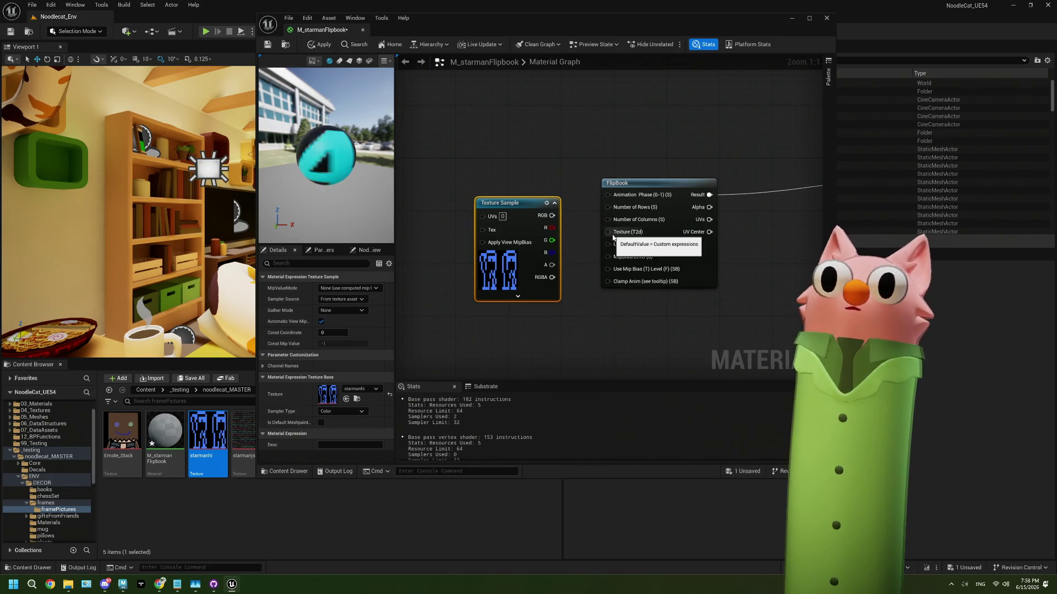
pyautogui.moveTo(551, 215); pyautogui.dragTo(614, 234)
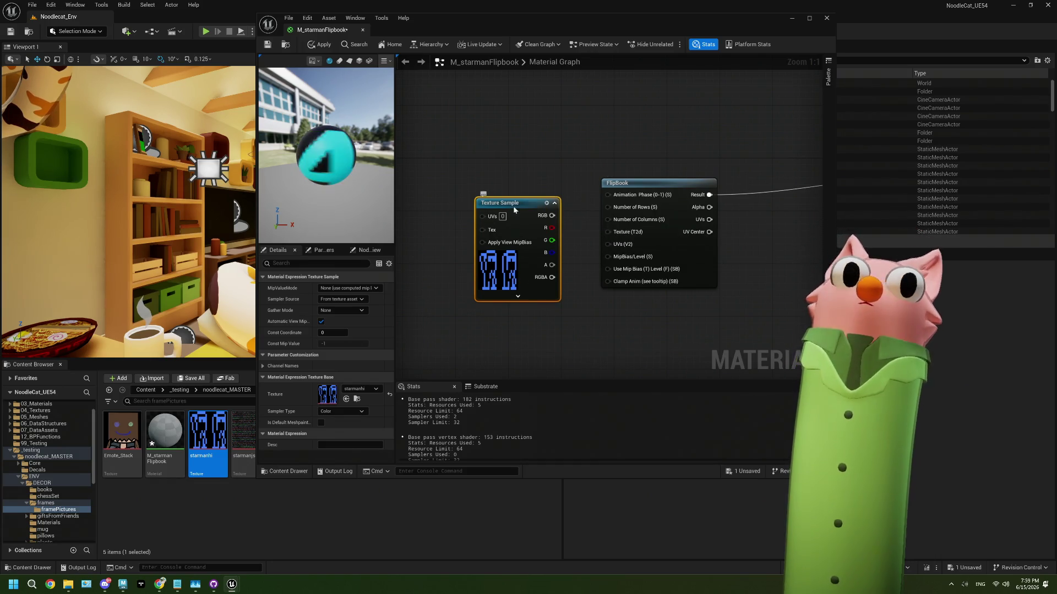
pyautogui.press('Delete')
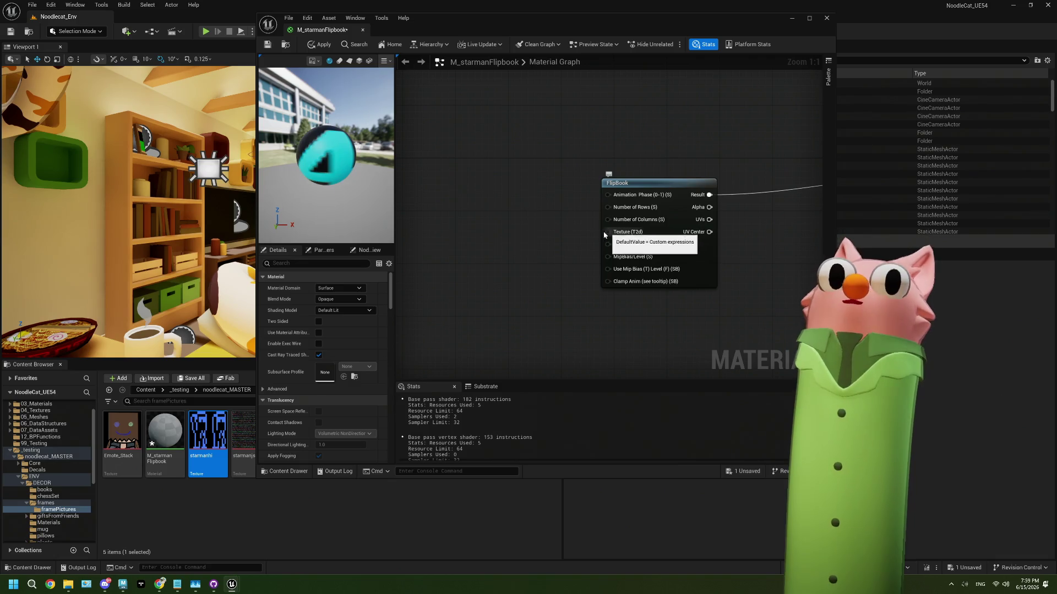
pyautogui.moveTo(608, 232); pyautogui.dragTo(515, 220)
pyautogui.hotkey('ctrl', 'z')
pyautogui.hotkey('ctrl', 'z')
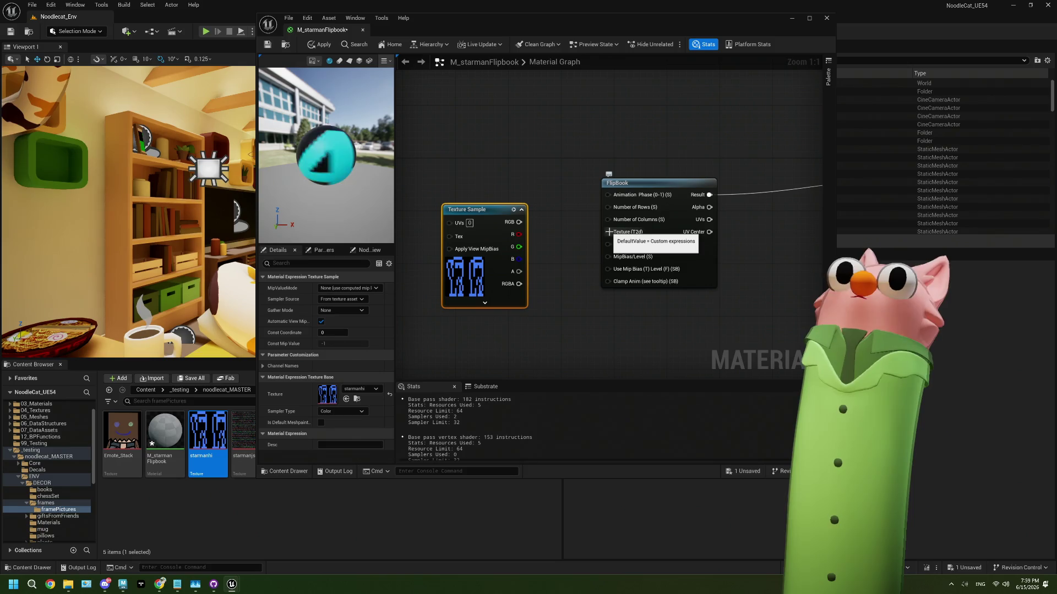
pyautogui.click(675, 215)
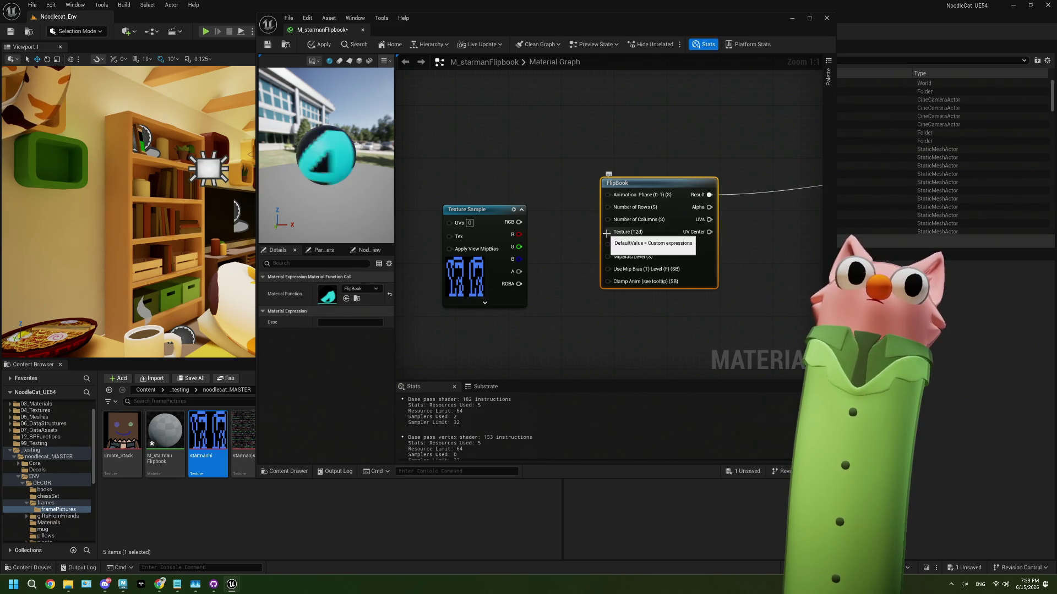
pyautogui.rightClick(487, 209)
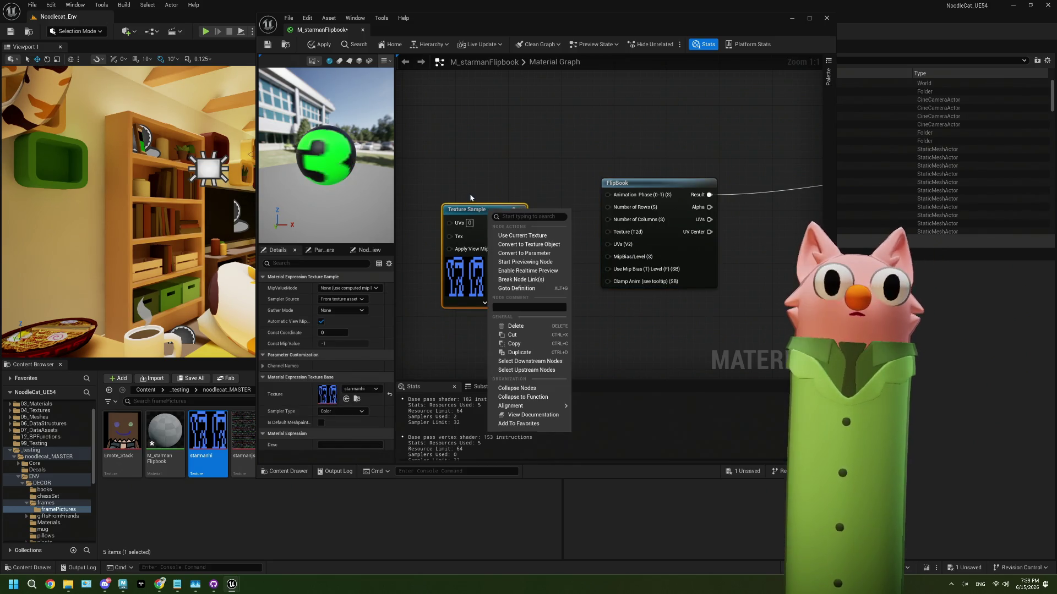
pyautogui.click(470, 206)
pyautogui.press('Delete')
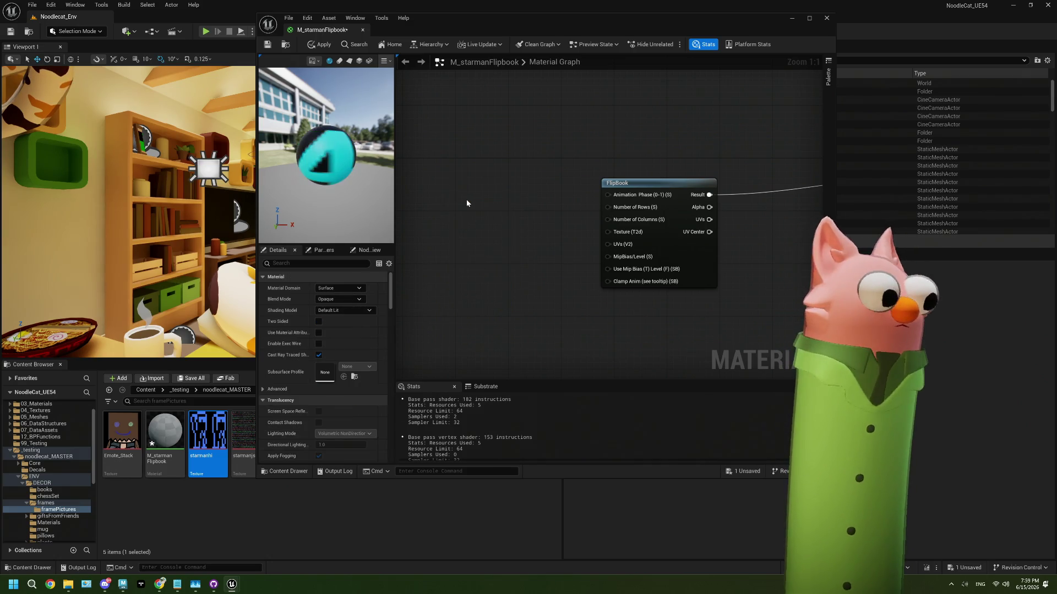
pyautogui.rightClick(467, 199)
pyautogui.write('texture')
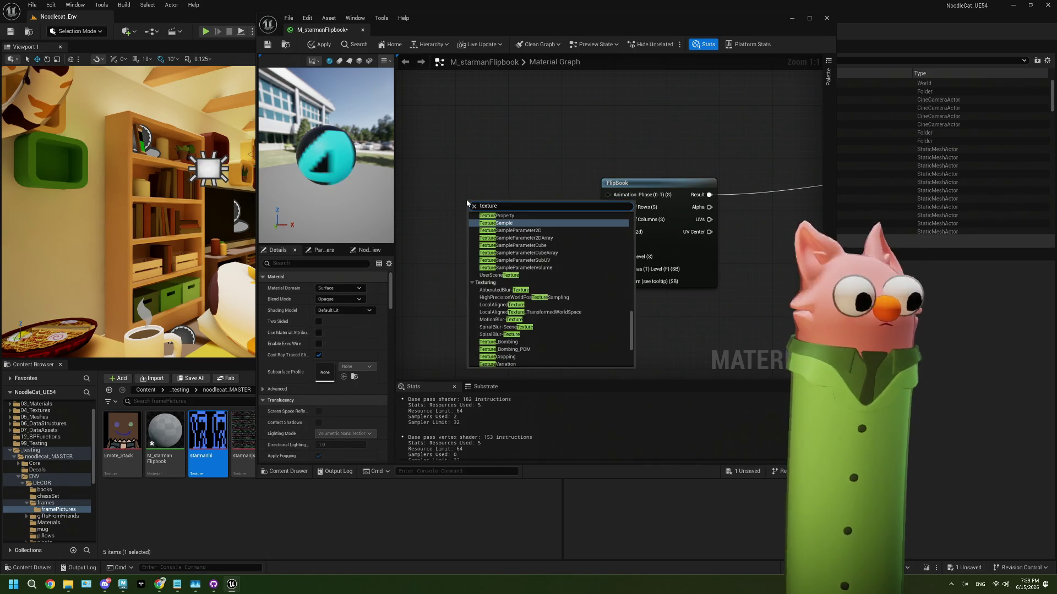
pyautogui.scroll(2, 518, 231)
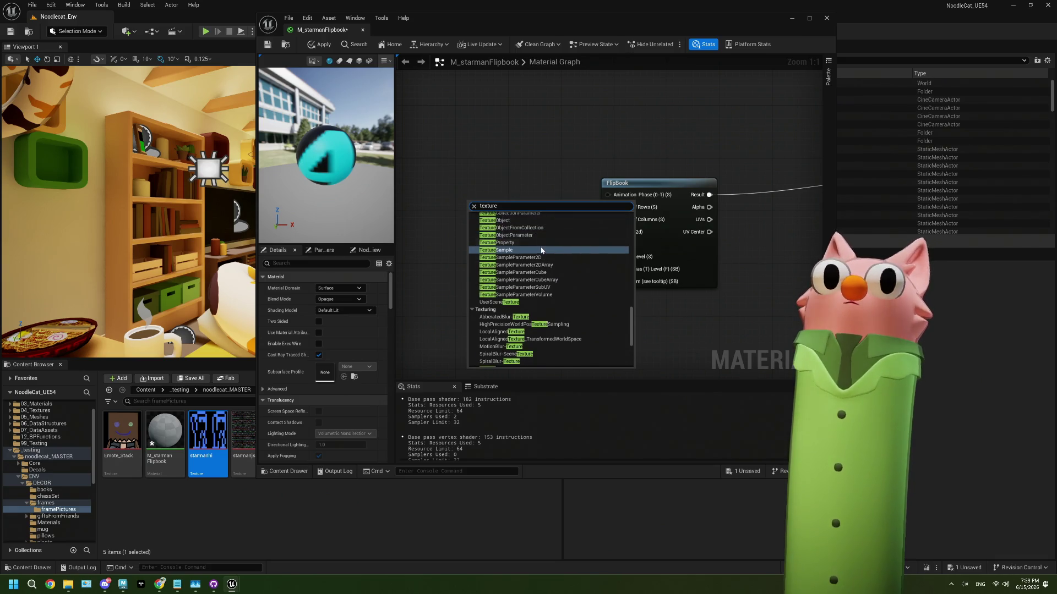
pyautogui.click(538, 258)
pyautogui.moveTo(538, 224)
pyautogui.mouseDown()
pyautogui.moveTo(562, 236)
pyautogui.moveTo(613, 233)
pyautogui.mouseUp()
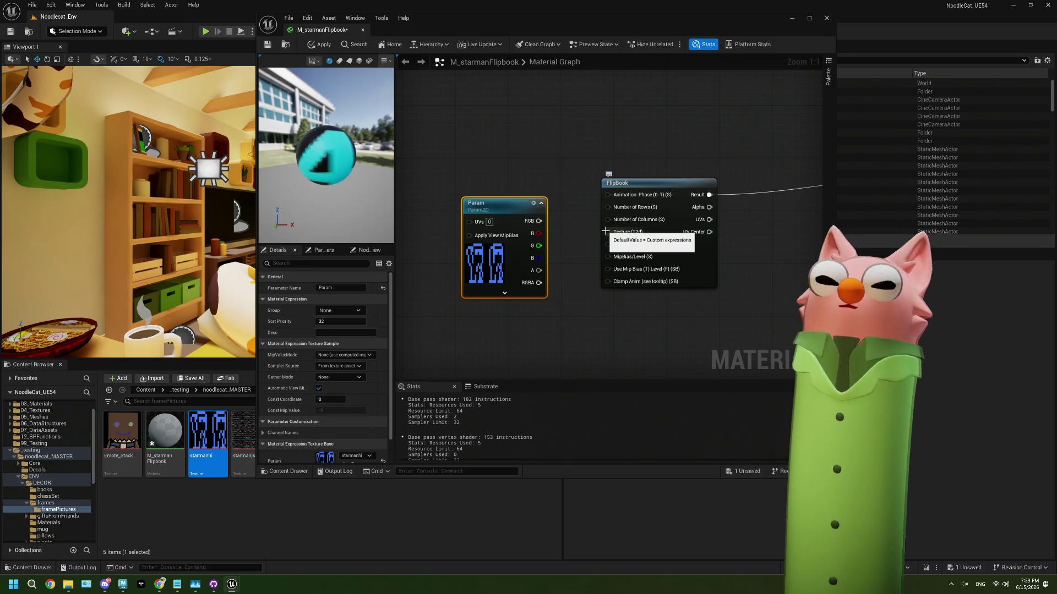
pyautogui.moveTo(539, 221); pyautogui.dragTo(611, 234)
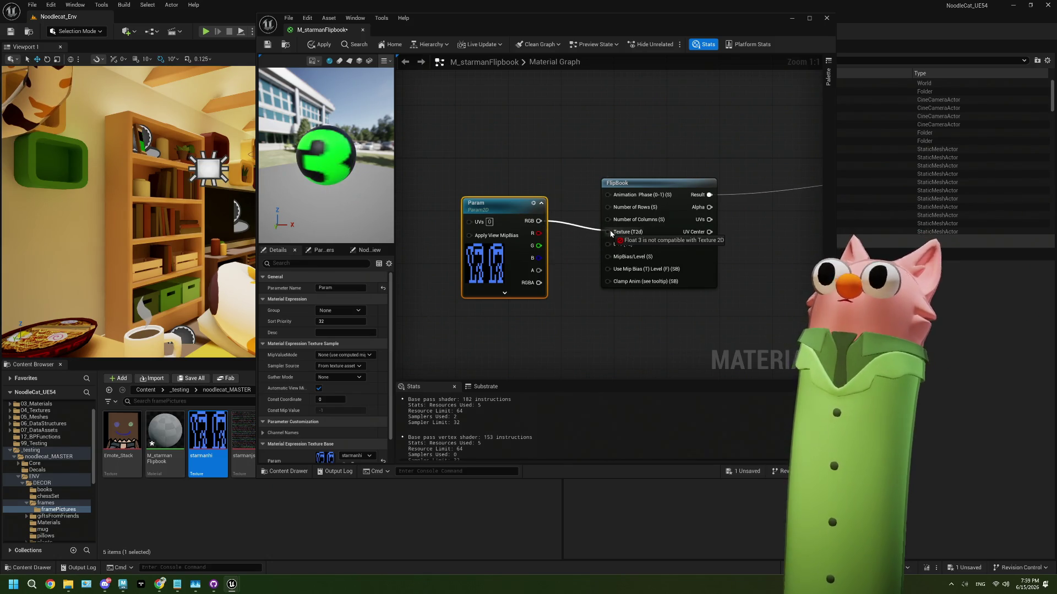
pyautogui.moveTo(610, 233); pyautogui.dragTo(561, 235)
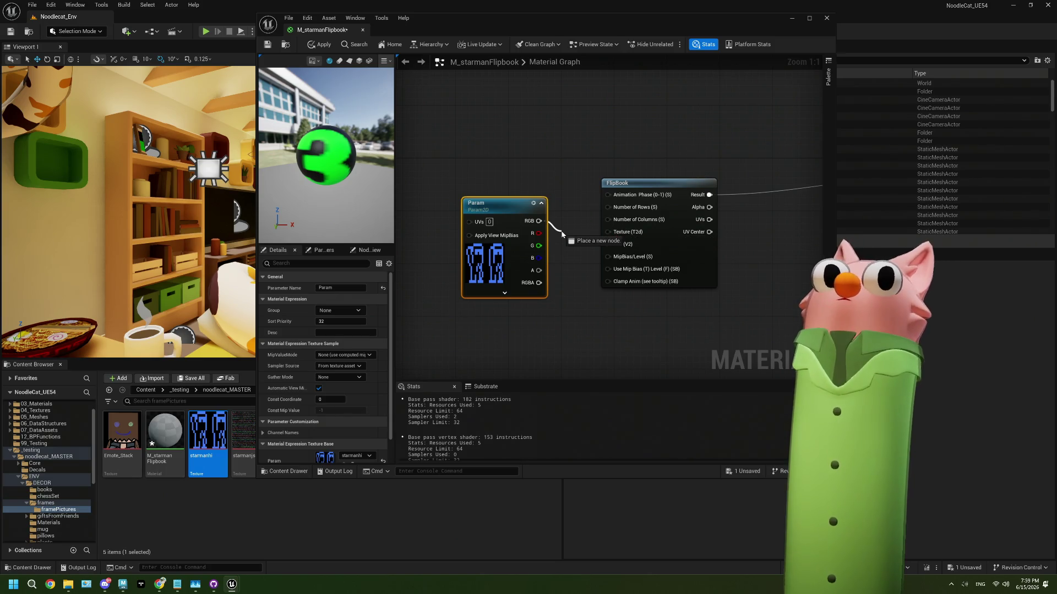
pyautogui.click(504, 293)
pyautogui.moveTo(565, 311); pyautogui.dragTo(519, 297)
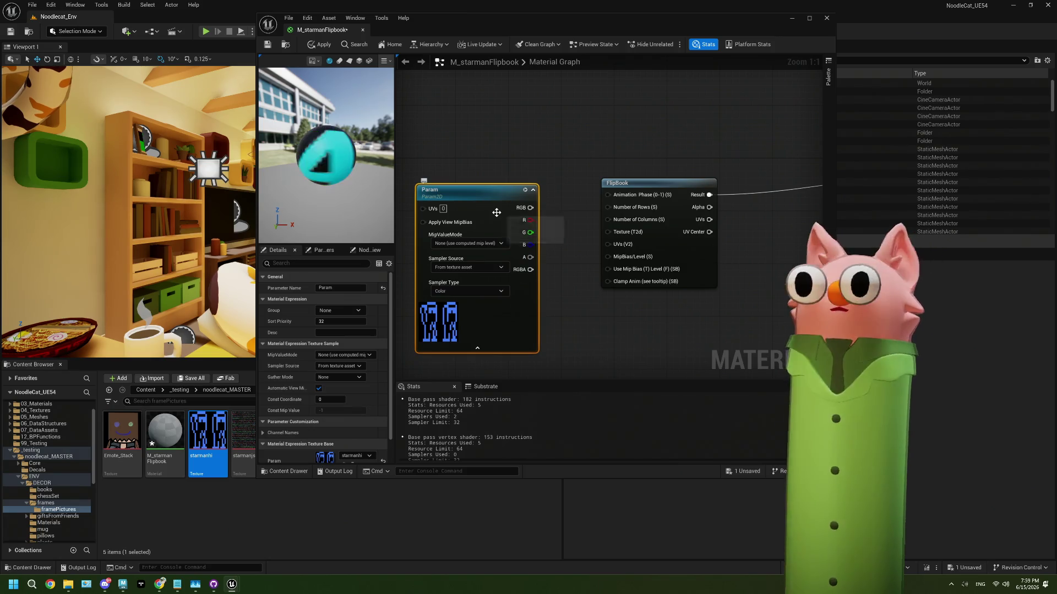
pyautogui.press('Delete')
pyautogui.moveTo(507, 236)
pyautogui.mouseDown()
pyautogui.moveTo(526, 239)
pyautogui.moveTo(553, 272)
pyautogui.moveTo(550, 249)
pyautogui.mouseUp()
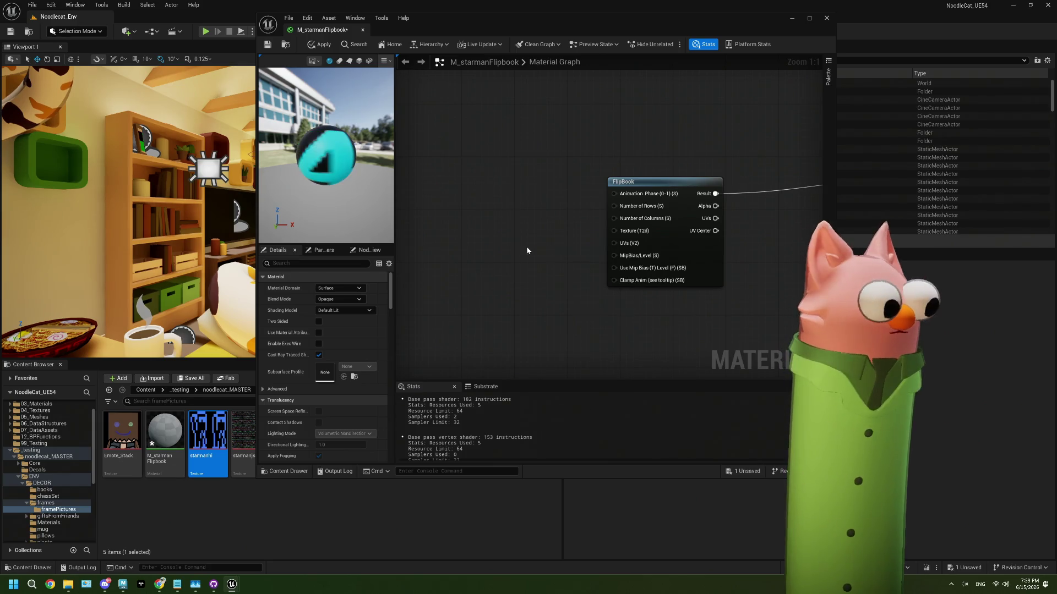
# Add a trial MF_FlipBook node, delete it again, and switch to Chrome
pyautogui.rightClick(526, 249)
pyautogui.write('flip')
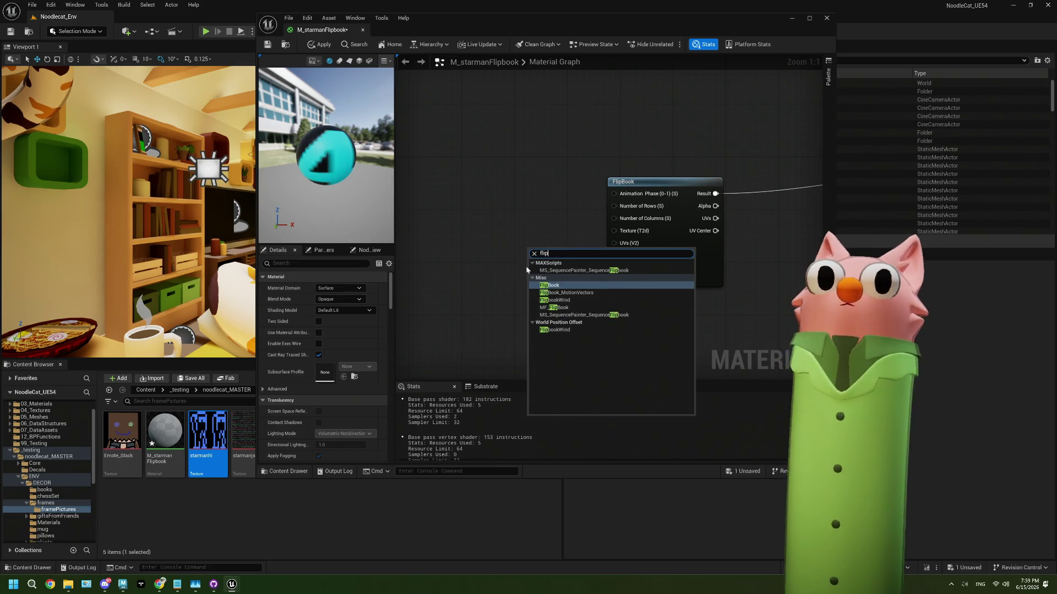
pyautogui.click(548, 307)
pyautogui.moveTo(611, 324)
pyautogui.mouseDown()
pyautogui.moveTo(583, 304)
pyautogui.moveTo(555, 253)
pyautogui.mouseUp()
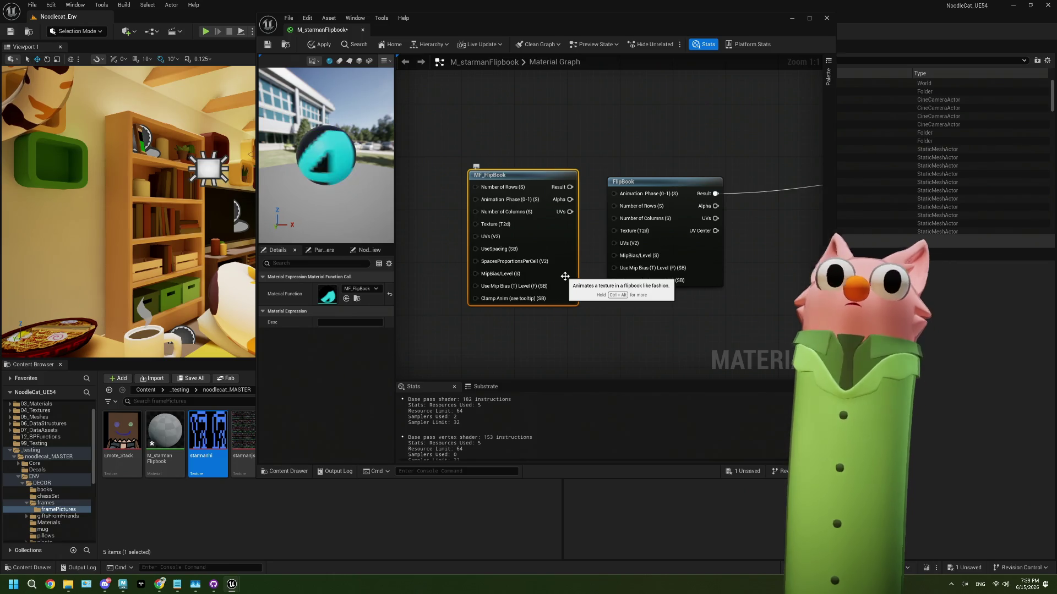
pyautogui.press('Delete')
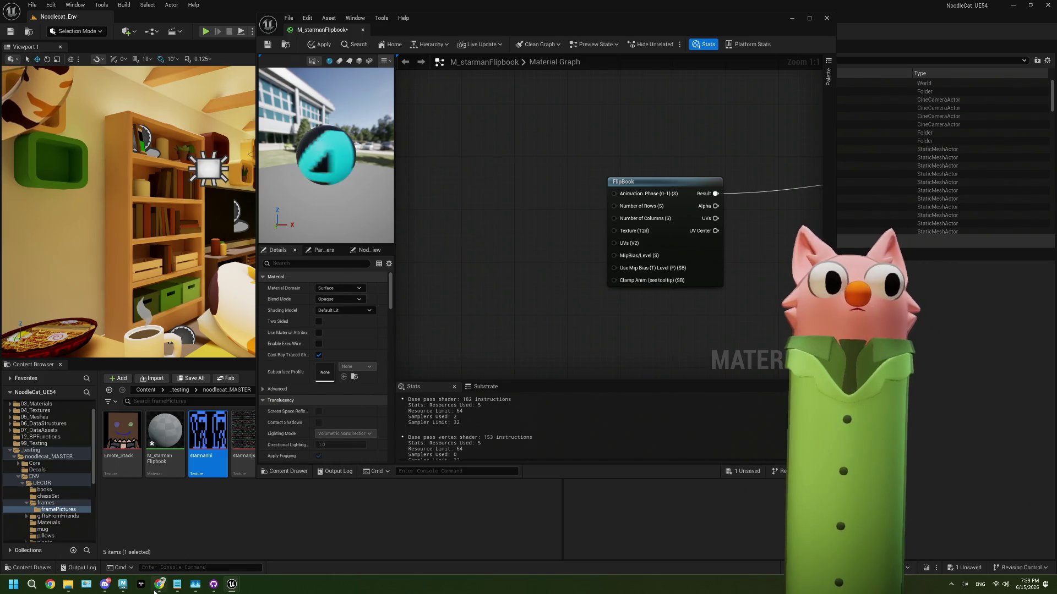
pyautogui.click(158, 585)
pyautogui.click(208, 508)
# Search the web for 'ue5 flipbook' and glance at the Paper 2D Flipbooks docs
pyautogui.click(581, 21)
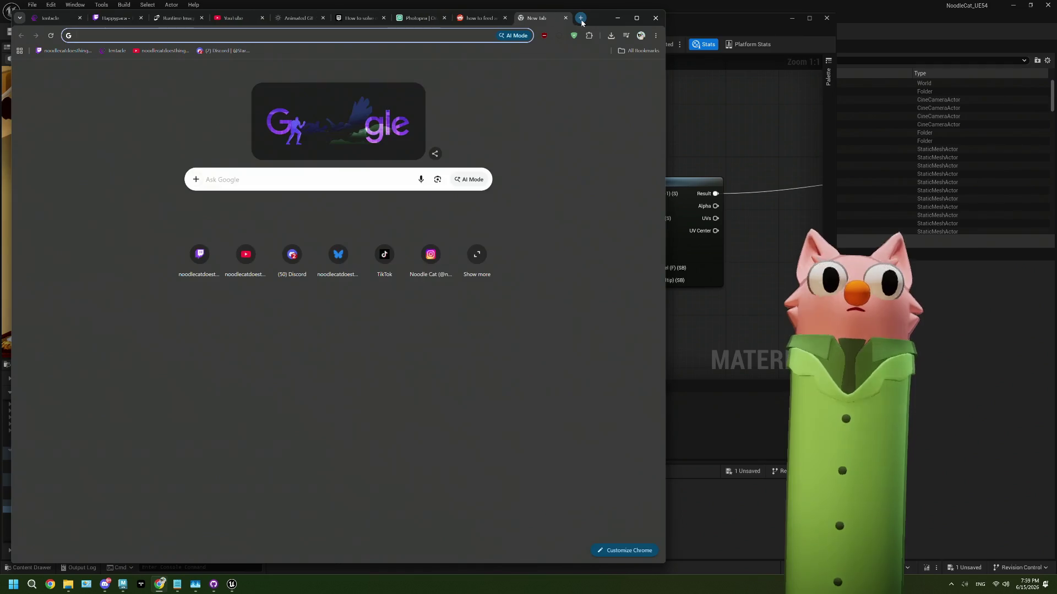
pyautogui.write('ue5 flipbook')
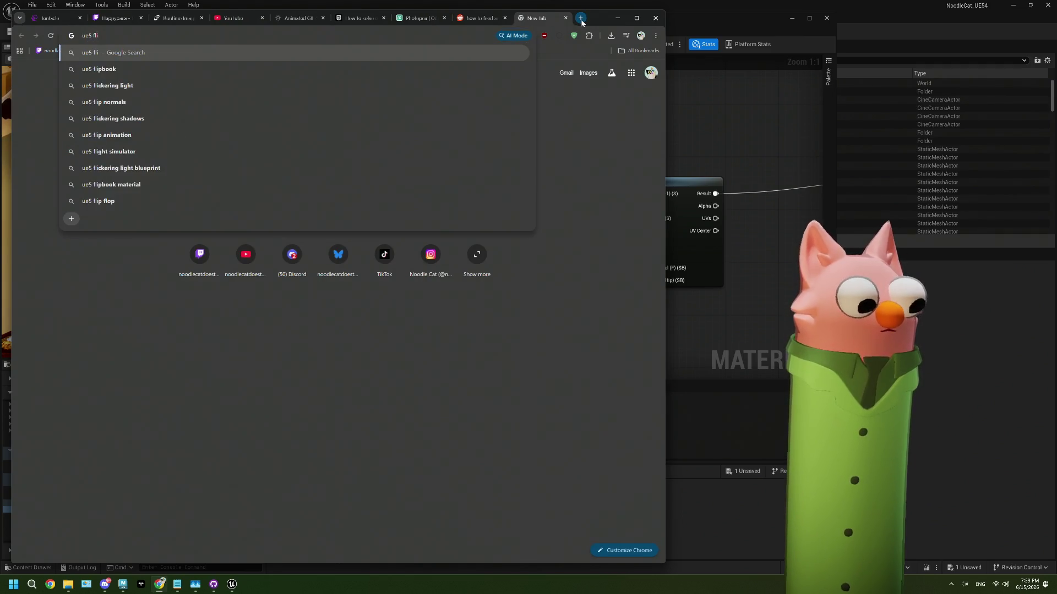
pyautogui.press('Return')
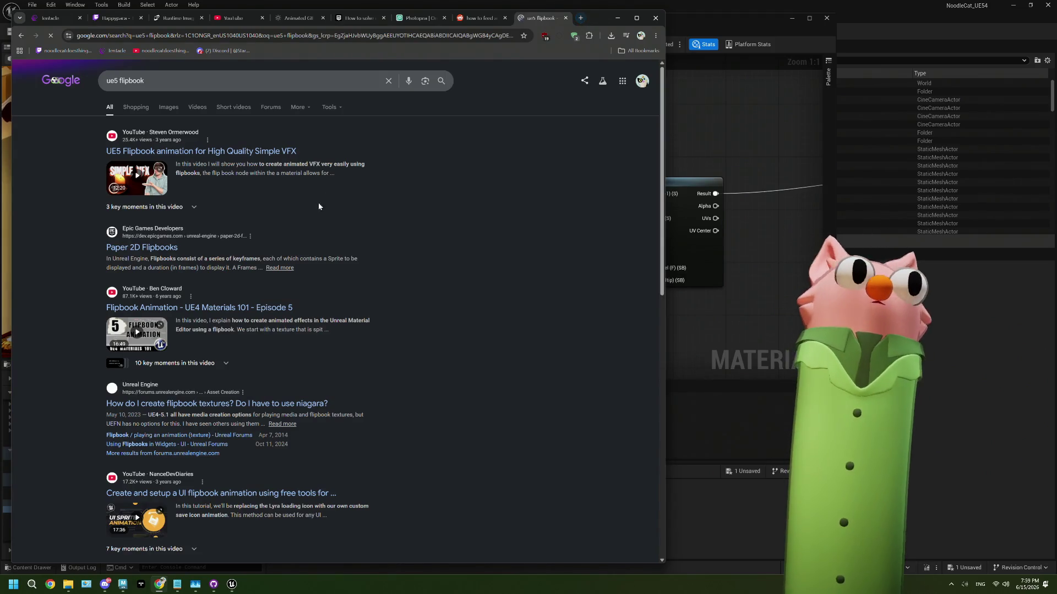
pyautogui.click(123, 250)
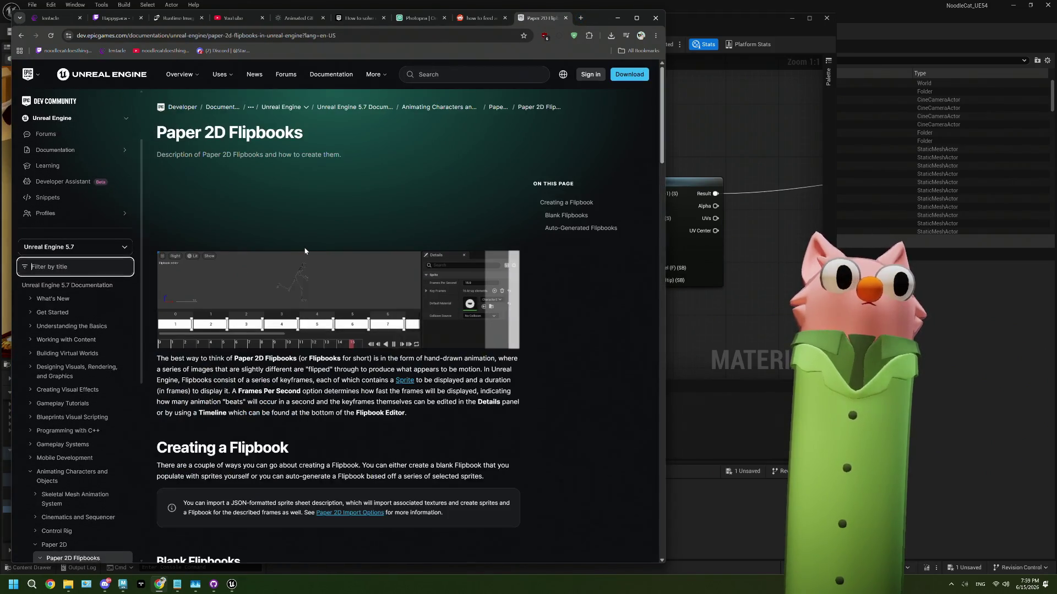
pyautogui.click(21, 36)
# Open the forum thread on flipbook textures and scroll through the linked Flip Book tutorial
pyautogui.scroll(-2, 254, 189)
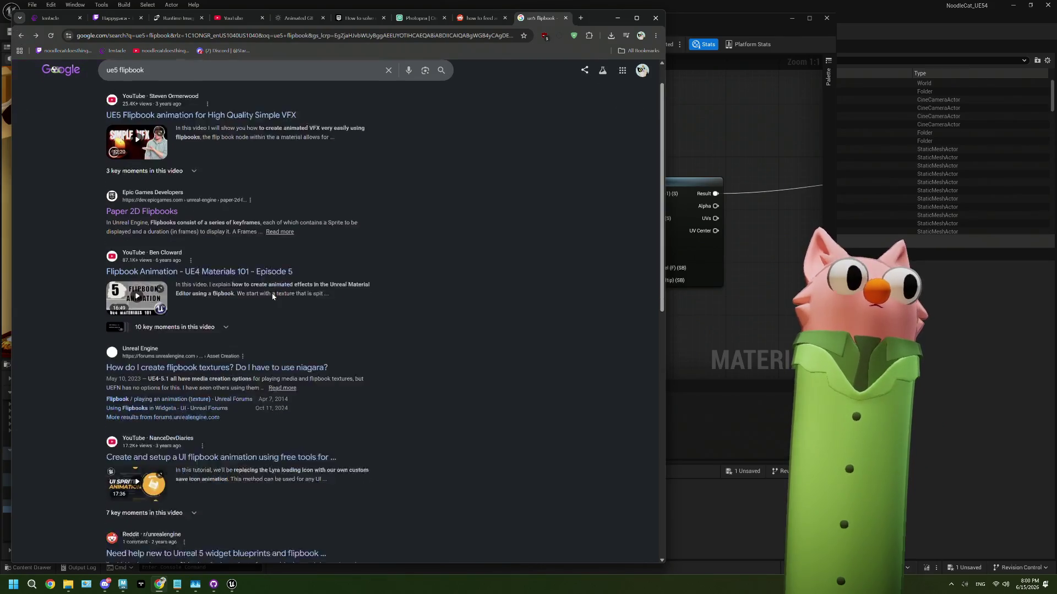
pyautogui.click(283, 321)
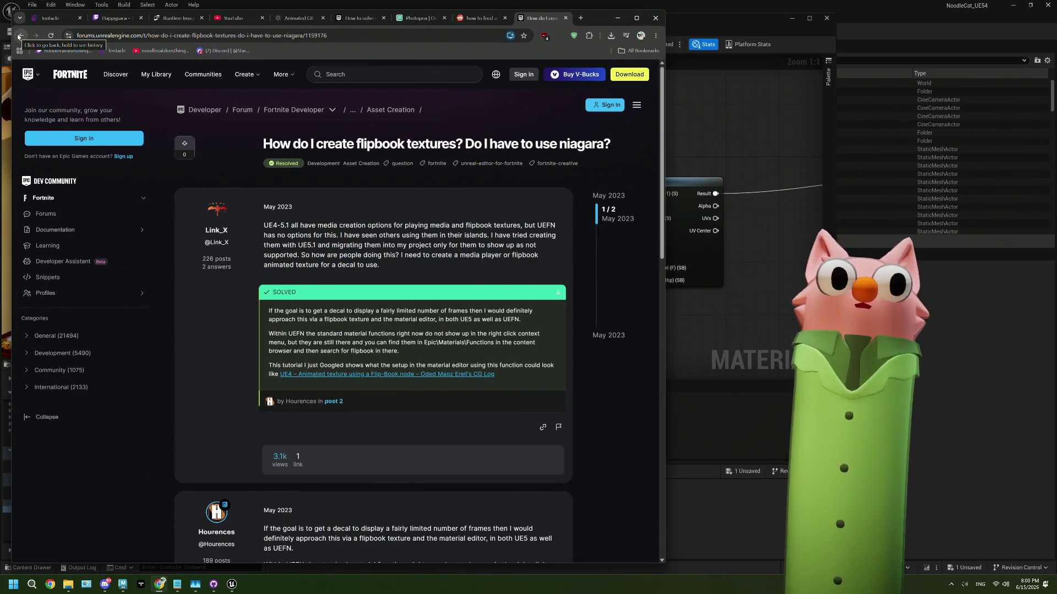
pyautogui.click(405, 375)
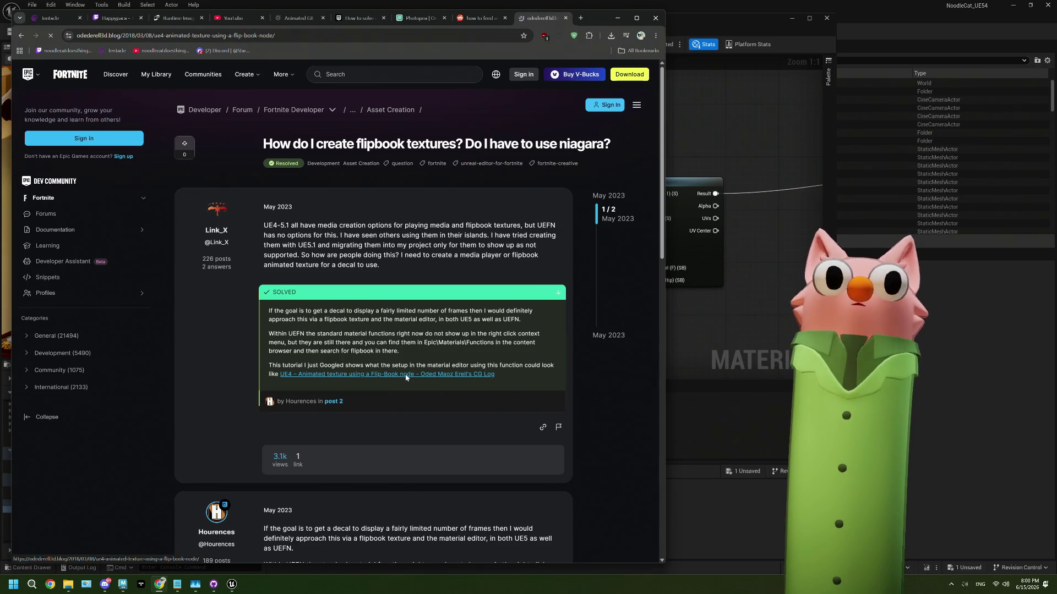
pyautogui.scroll(-3, 346, 292)
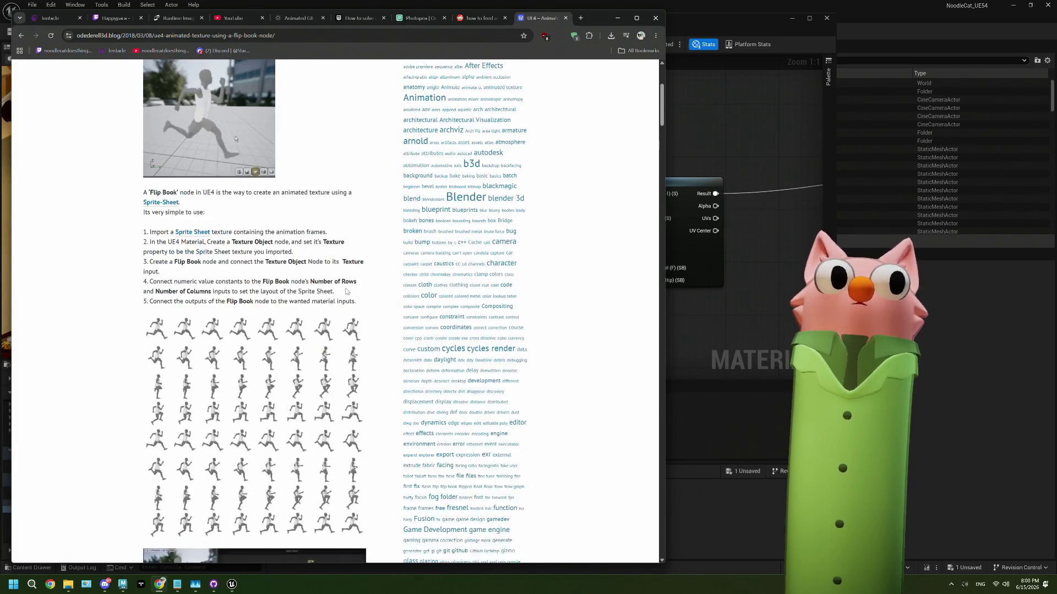
pyautogui.scroll(-4, 346, 292)
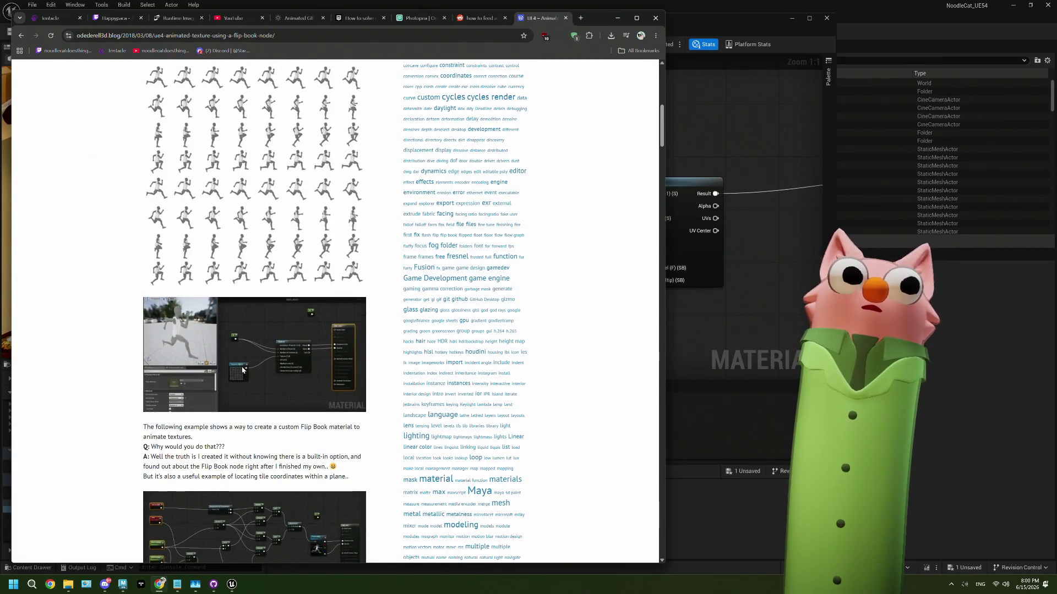
pyautogui.scroll(-1, 242, 369)
# Wire a starmanhi Texture Object into FlipBook's Texture input, then drag out from Number of Rows
pyautogui.click(664, 339)
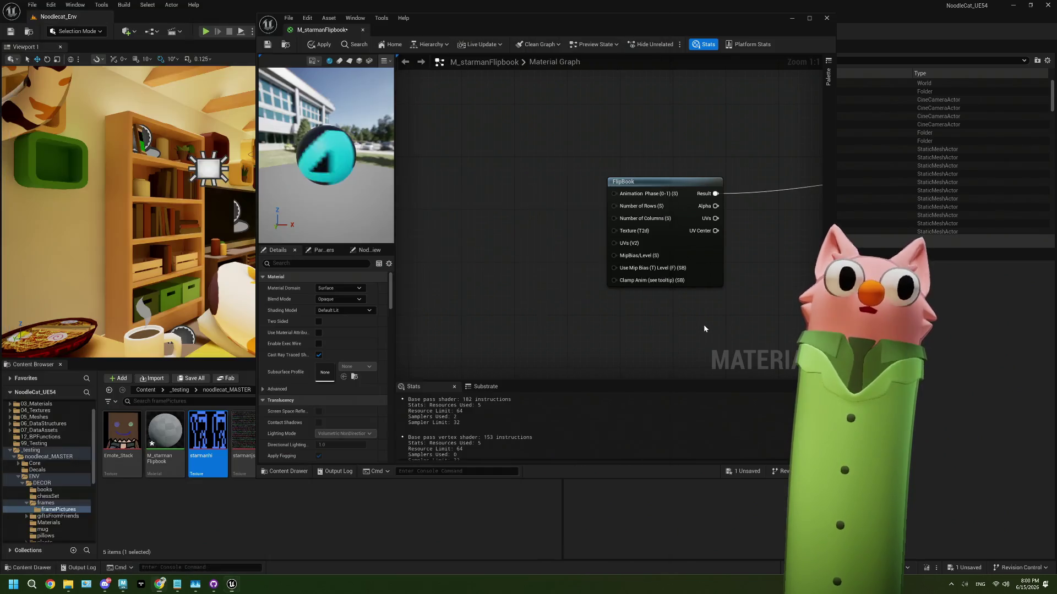
pyautogui.rightClick(464, 275)
pyautogui.write('textureob')
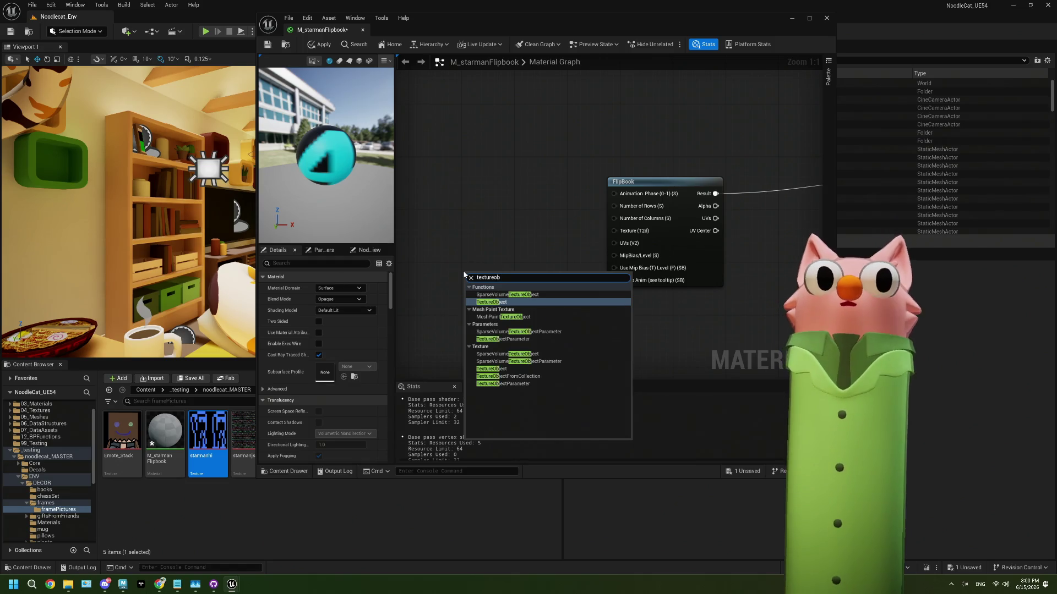
pyautogui.press('Return')
pyautogui.moveTo(516, 287)
pyautogui.mouseDown()
pyautogui.moveTo(554, 309)
pyautogui.moveTo(614, 231)
pyautogui.mouseUp()
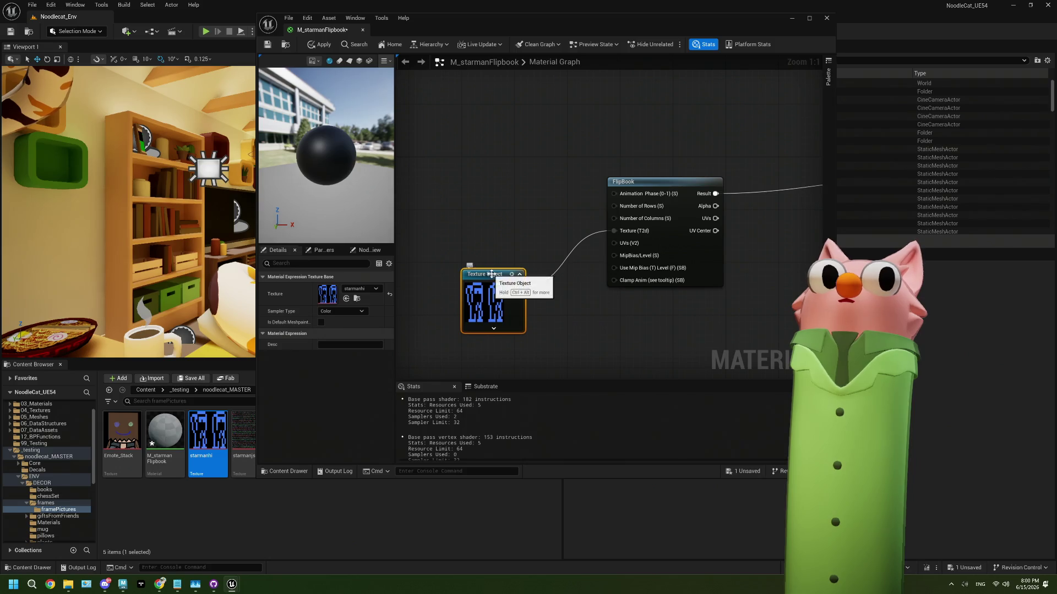
pyautogui.moveTo(493, 275); pyautogui.dragTo(519, 235)
pyautogui.click(547, 315)
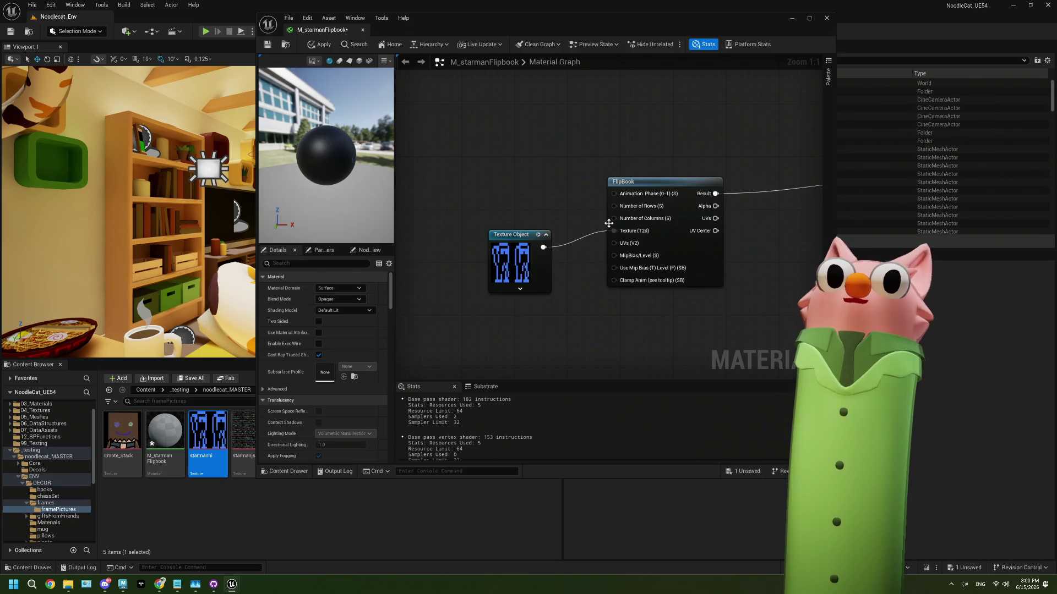
pyautogui.moveTo(614, 206); pyautogui.dragTo(517, 182)
# Feed constant 1 into Number of Rows and constant 2 into Number of Columns
pyautogui.press('1')
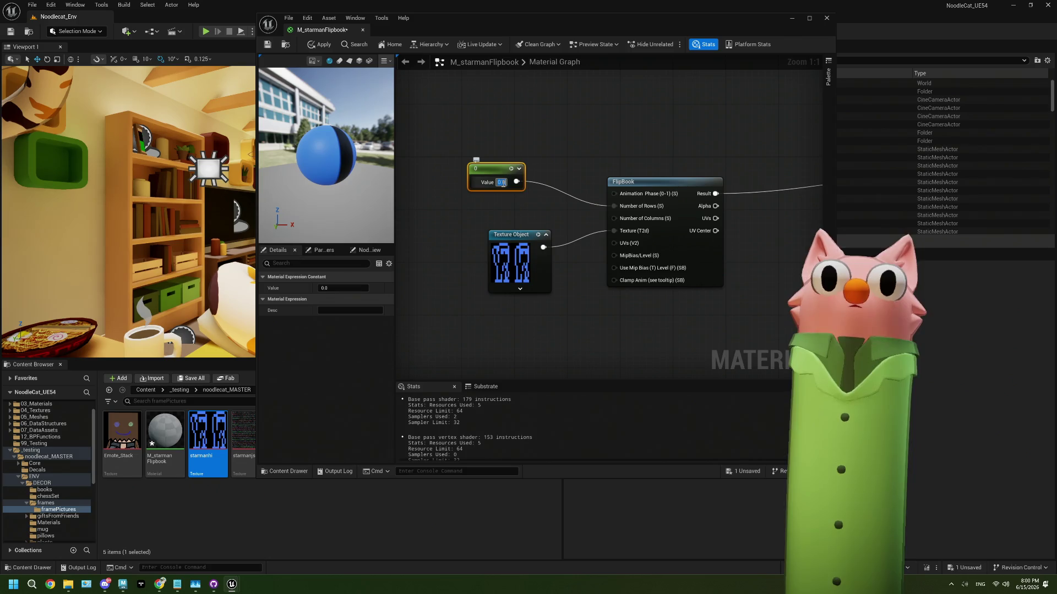
pyautogui.write('1')
pyautogui.click(567, 209)
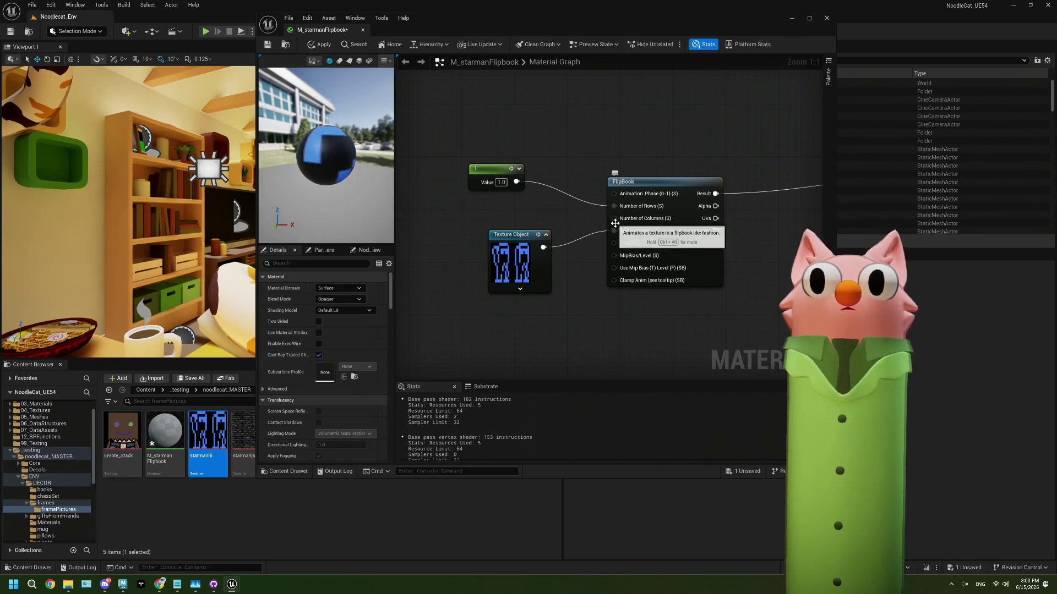
pyautogui.moveTo(615, 223); pyautogui.dragTo(466, 194)
pyautogui.press('1')
pyautogui.click(465, 194)
pyautogui.click(494, 208)
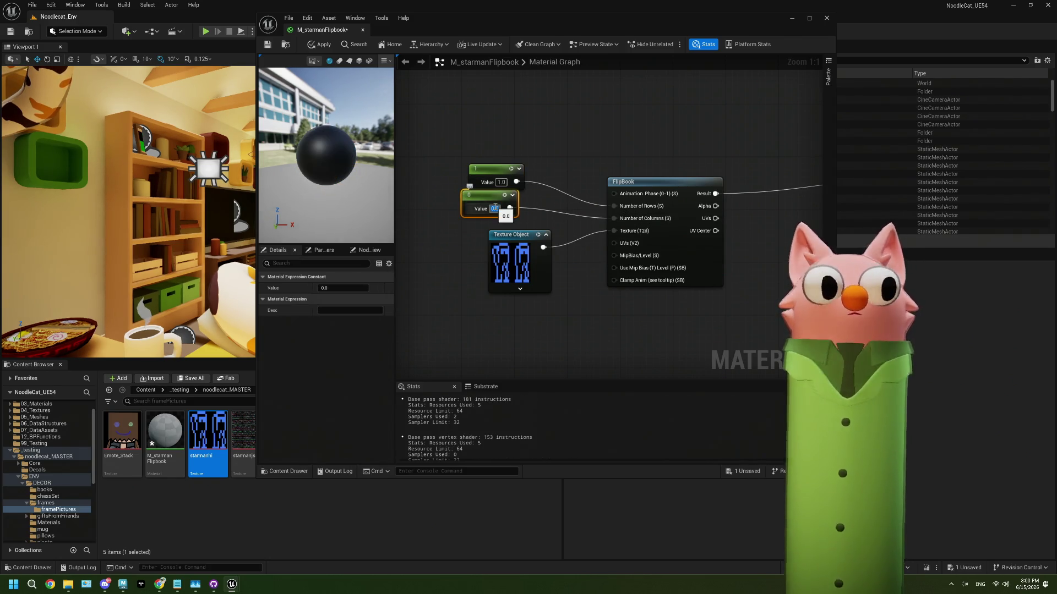
pyautogui.write('2')
pyautogui.click(567, 209)
pyautogui.moveTo(484, 195); pyautogui.dragTo(497, 201)
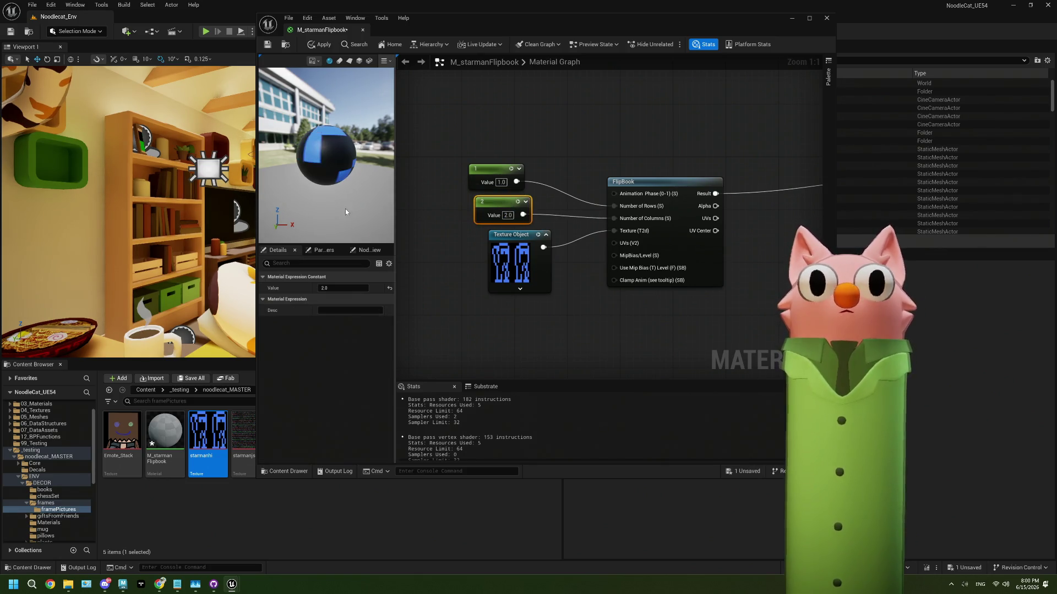
# Preview the material on a flat plane facing forward and shift the editor window left
pyautogui.click(349, 61)
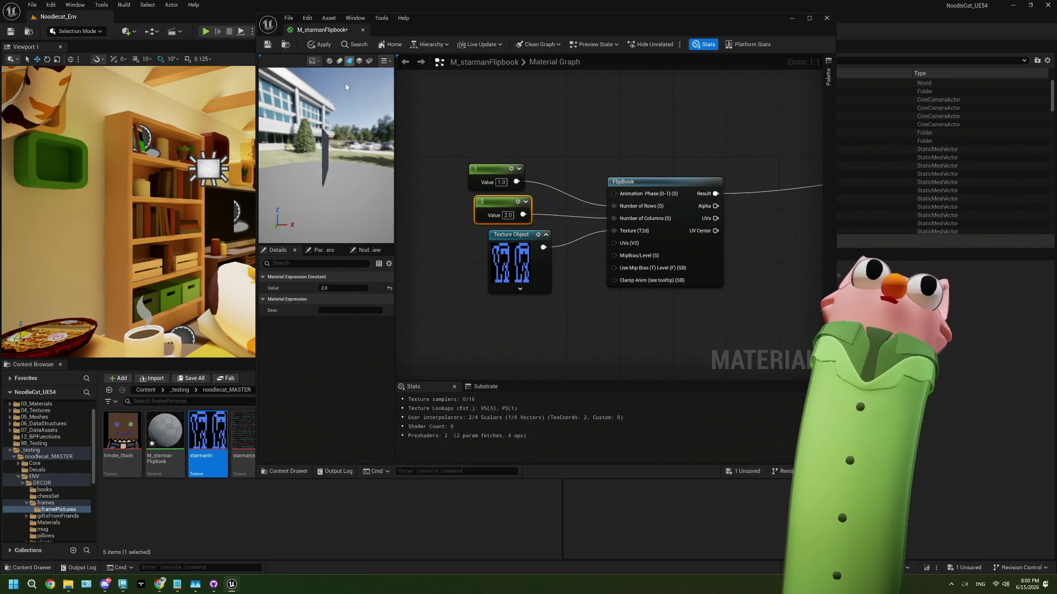
pyautogui.moveTo(338, 170); pyautogui.dragTo(292, 173)
pyautogui.scroll(3, 325, 154)
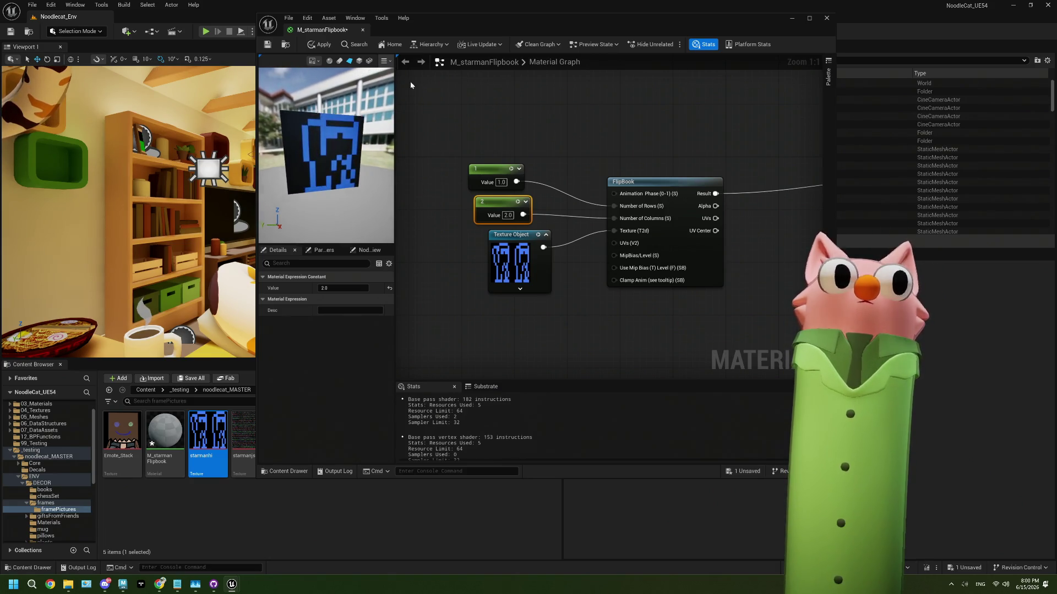
pyautogui.moveTo(487, 21); pyautogui.dragTo(360, 45)
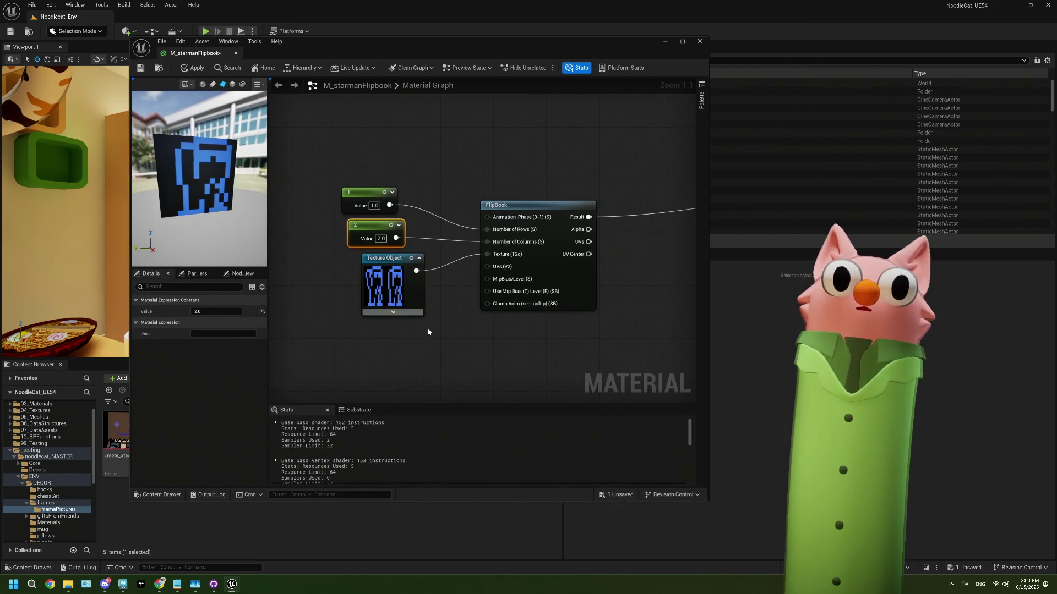
# Add a constant into Animation Phase and change its value from 0.5 to 1.0
pyautogui.moveTo(427, 328)
pyautogui.mouseDown()
pyautogui.moveTo(550, 344)
pyautogui.moveTo(470, 324)
pyautogui.mouseUp()
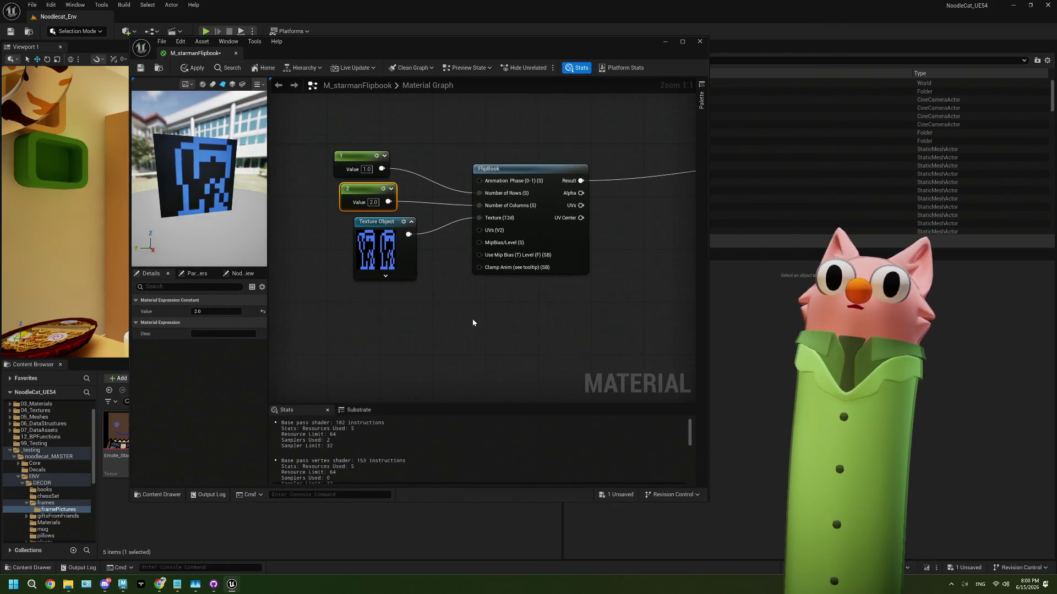
pyautogui.moveTo(394, 226); pyautogui.dragTo(381, 226)
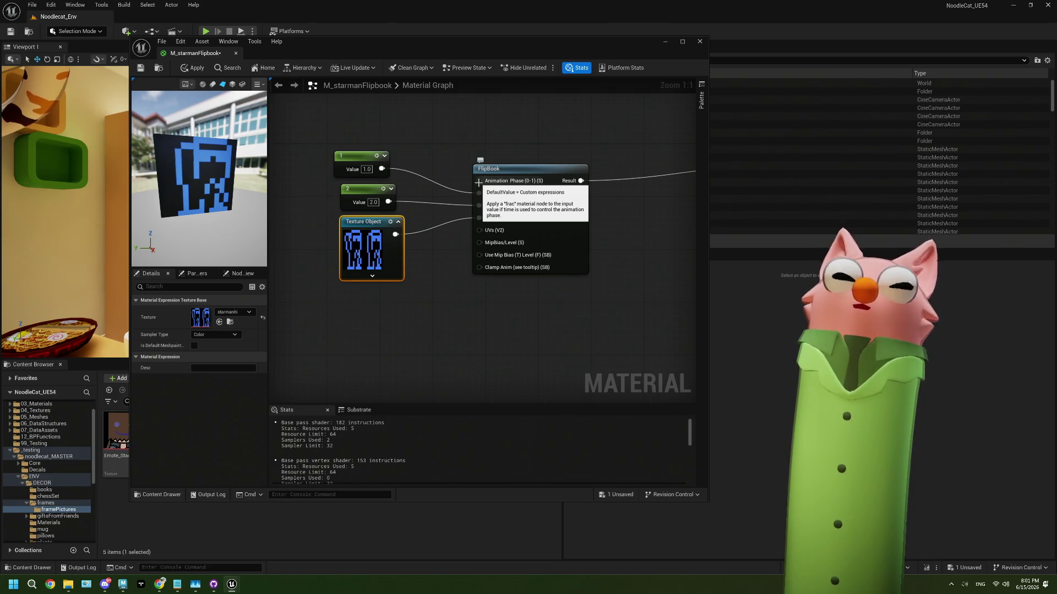
pyautogui.moveTo(478, 182); pyautogui.dragTo(394, 116)
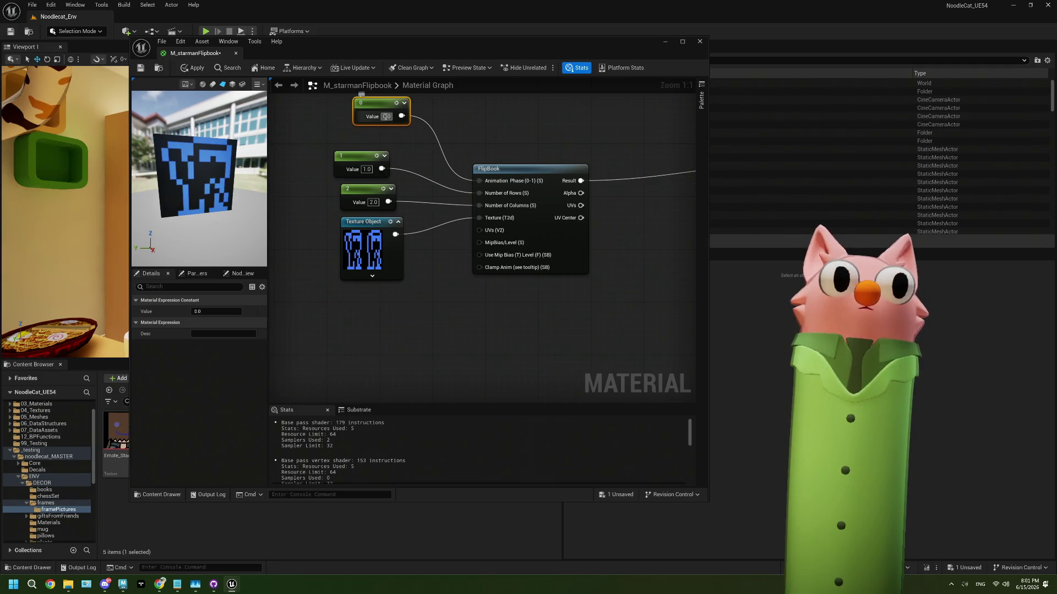
pyautogui.click(387, 117)
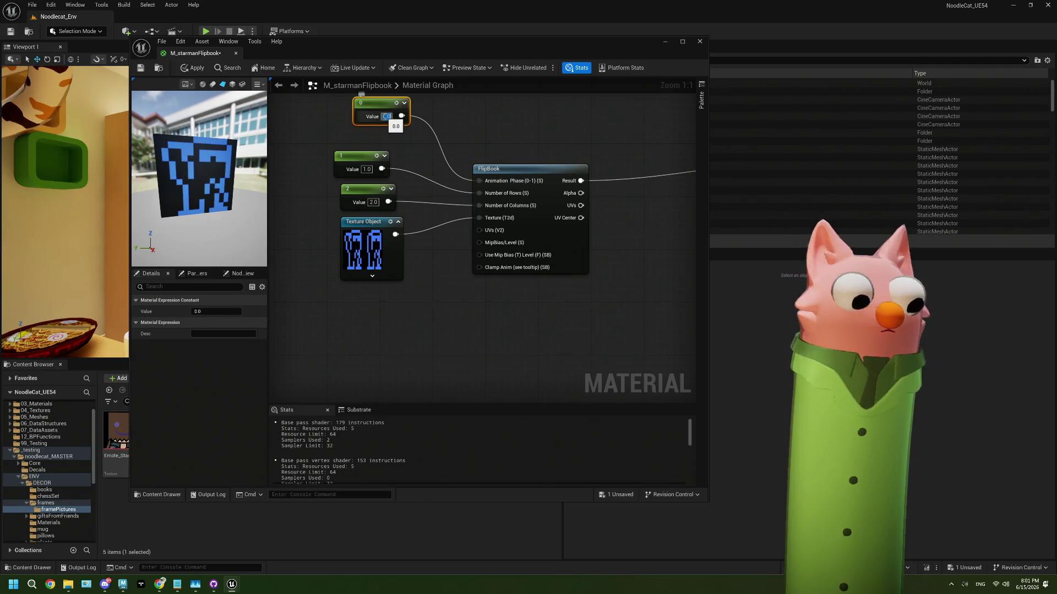
pyautogui.write('0.5')
pyautogui.press('Return')
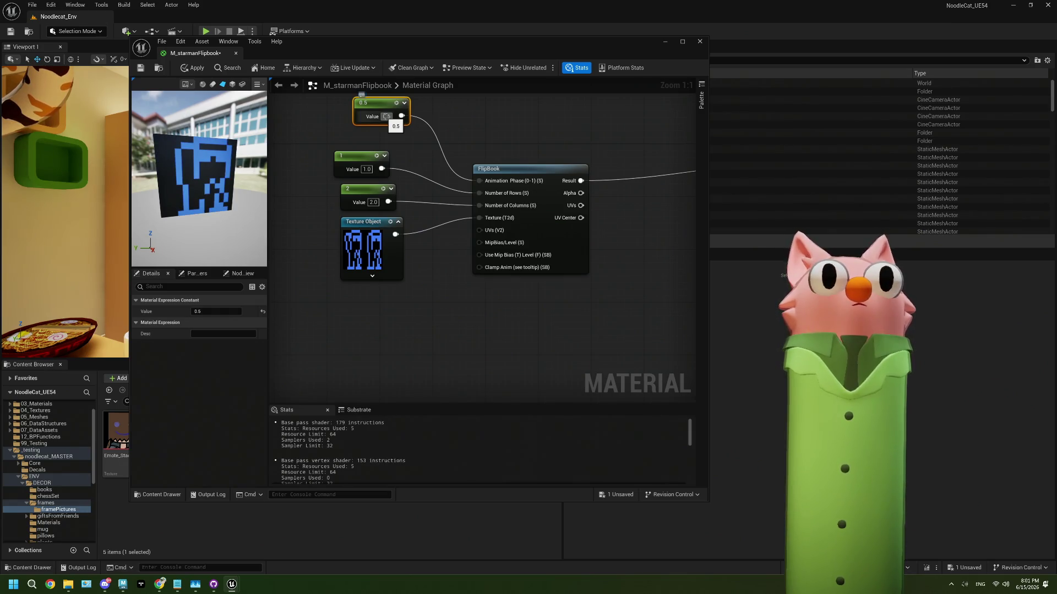
pyautogui.click(386, 117)
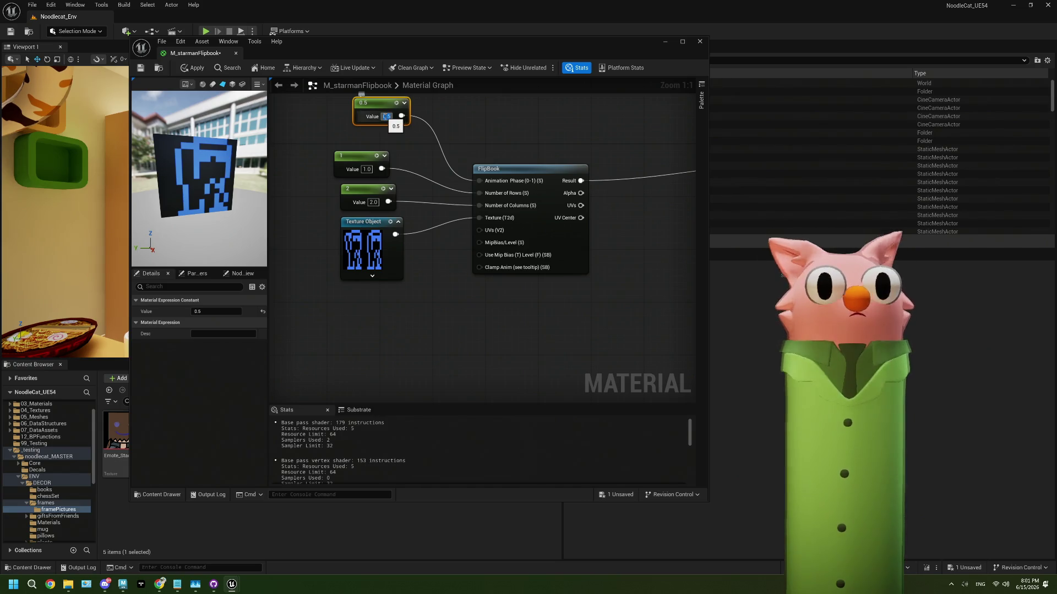
pyautogui.write('1')
pyautogui.press('Return')
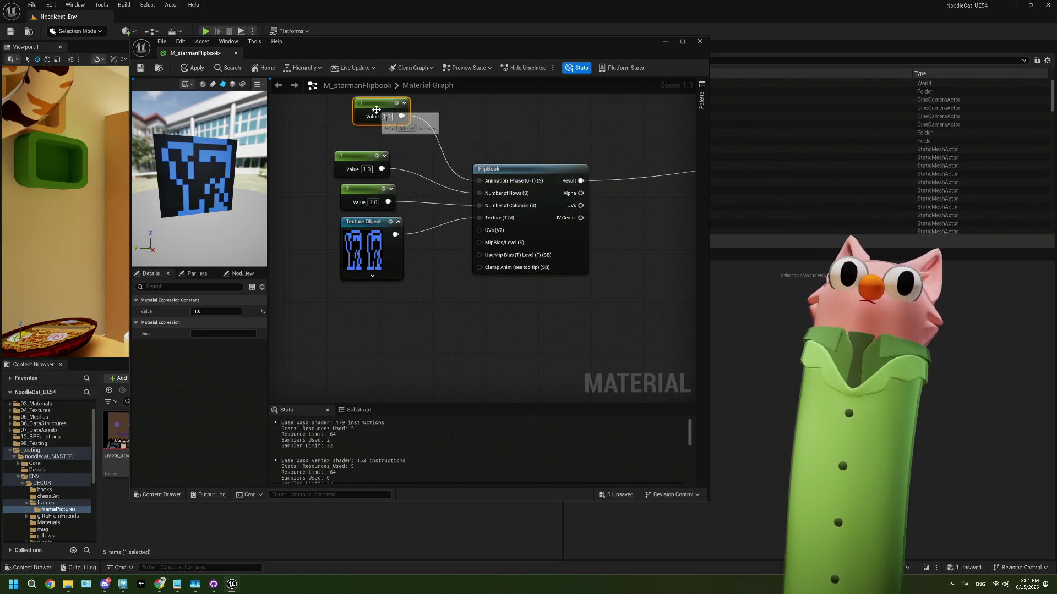
# Replace the phase constant with a Frac node on Animation Phase, fed by a new constant
pyautogui.press('Delete')
pyautogui.moveTo(479, 180); pyautogui.dragTo(427, 132)
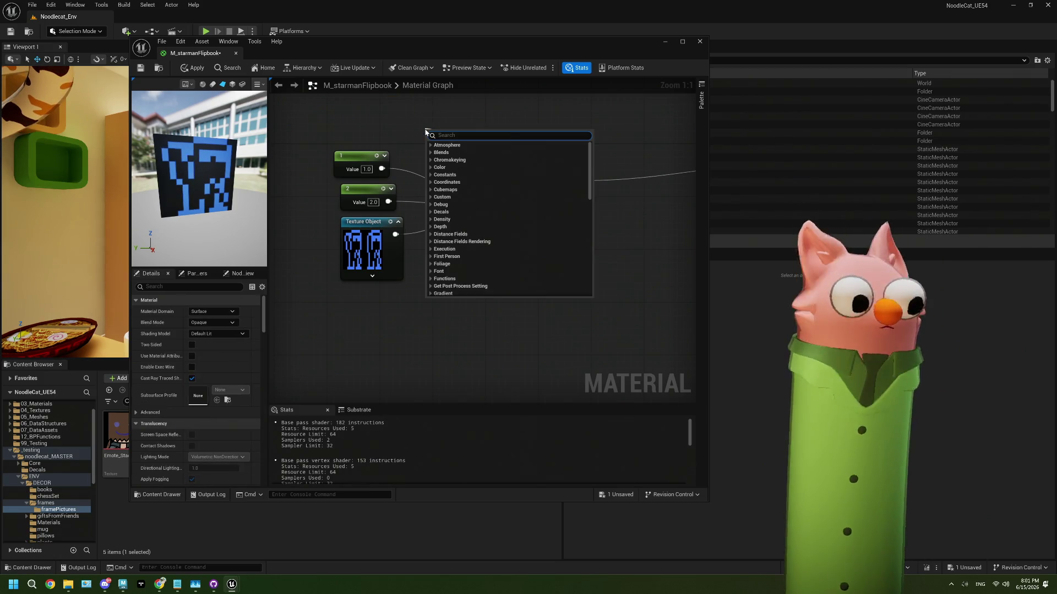
pyautogui.write('fra')
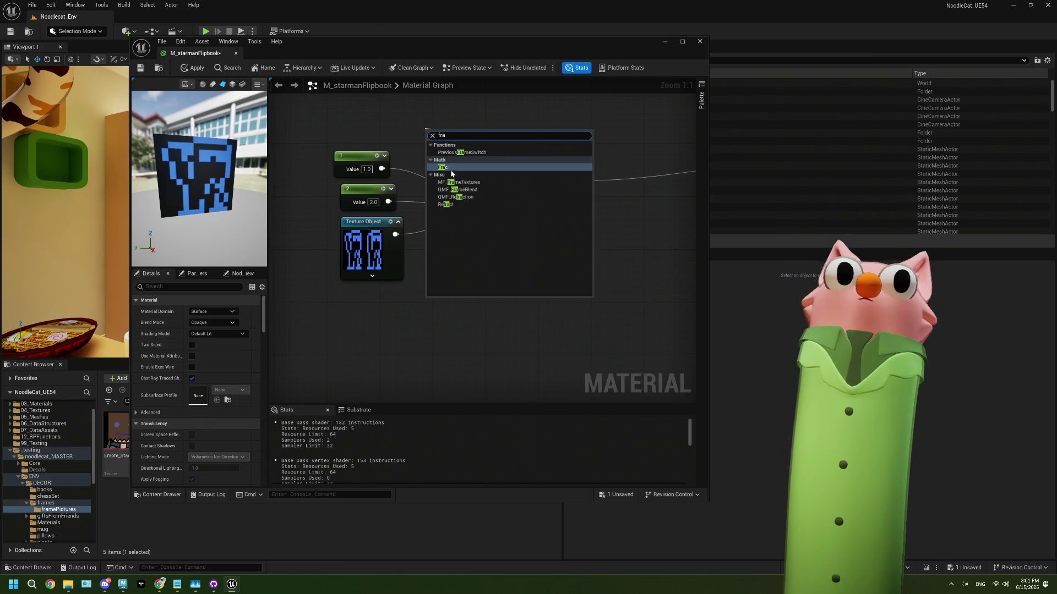
pyautogui.press('Return')
pyautogui.moveTo(429, 130); pyautogui.dragTo(395, 116)
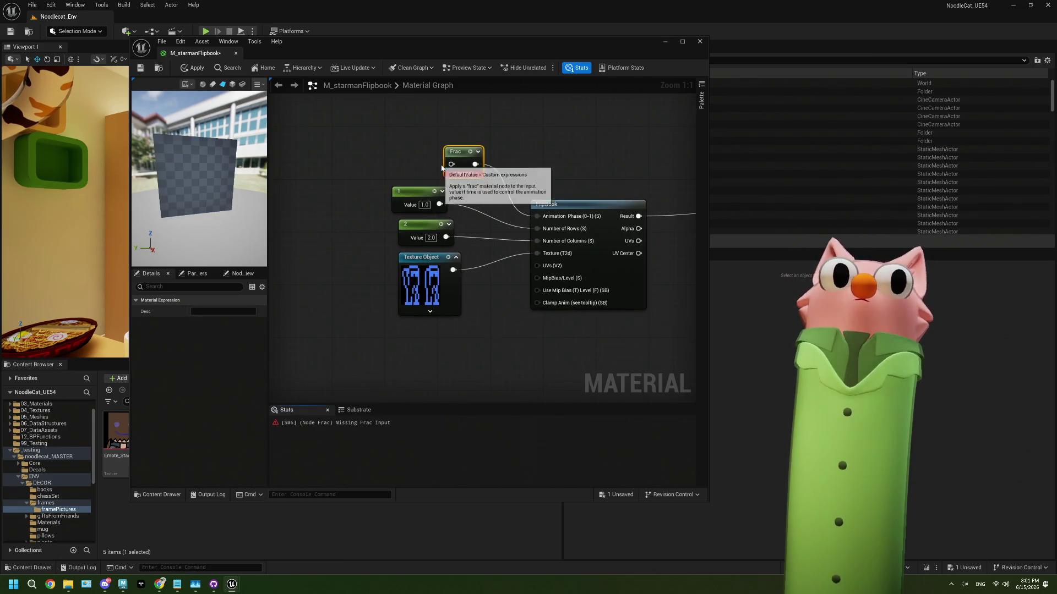
pyautogui.moveTo(452, 164); pyautogui.dragTo(385, 160)
pyautogui.press('1')
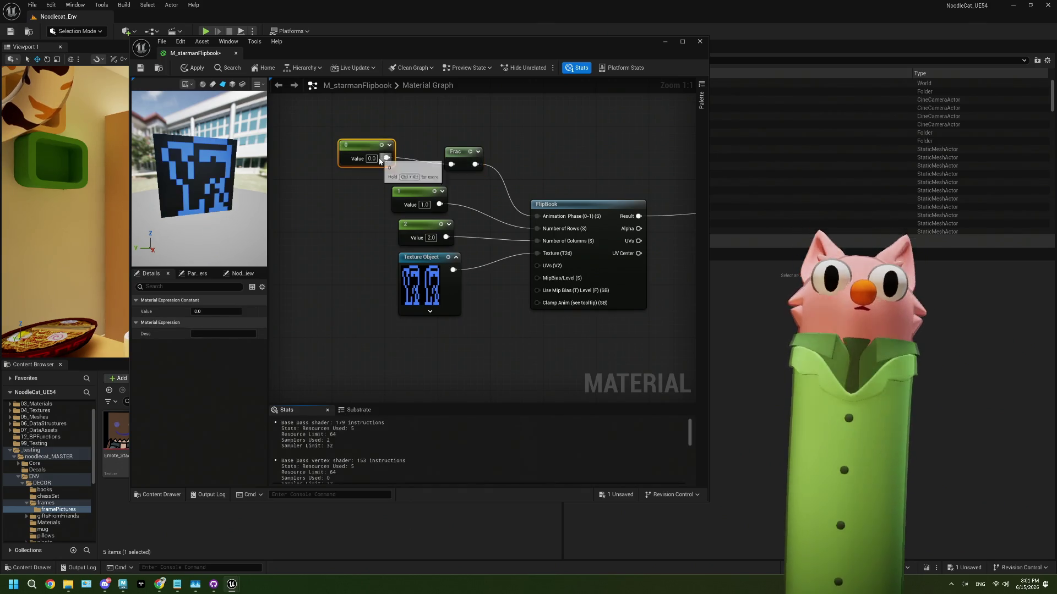
pyautogui.click(373, 159)
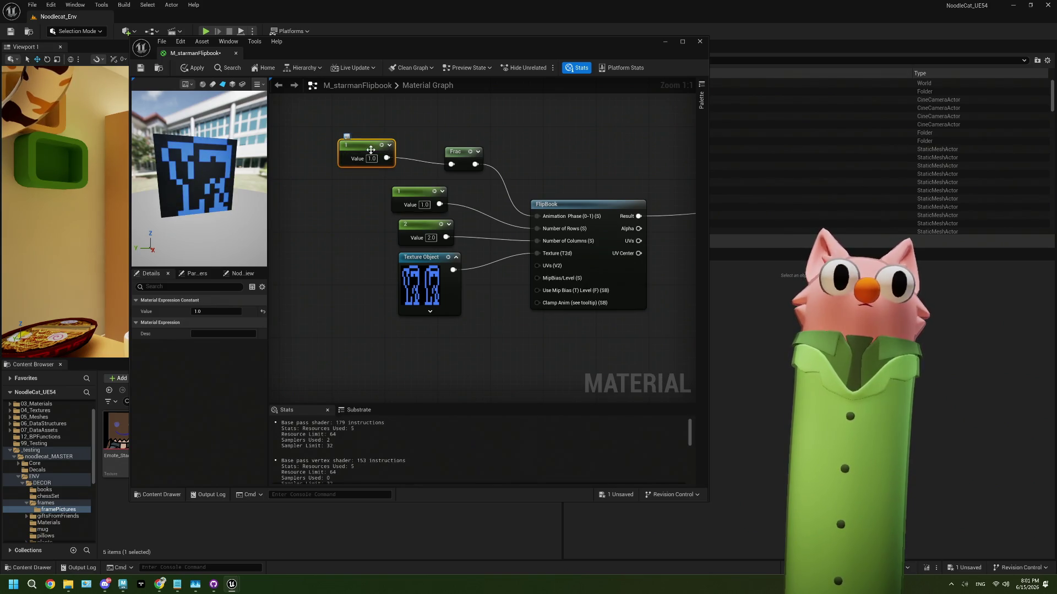
# Set the Frac input constant to 0, then delete that constant
pyautogui.click(373, 158)
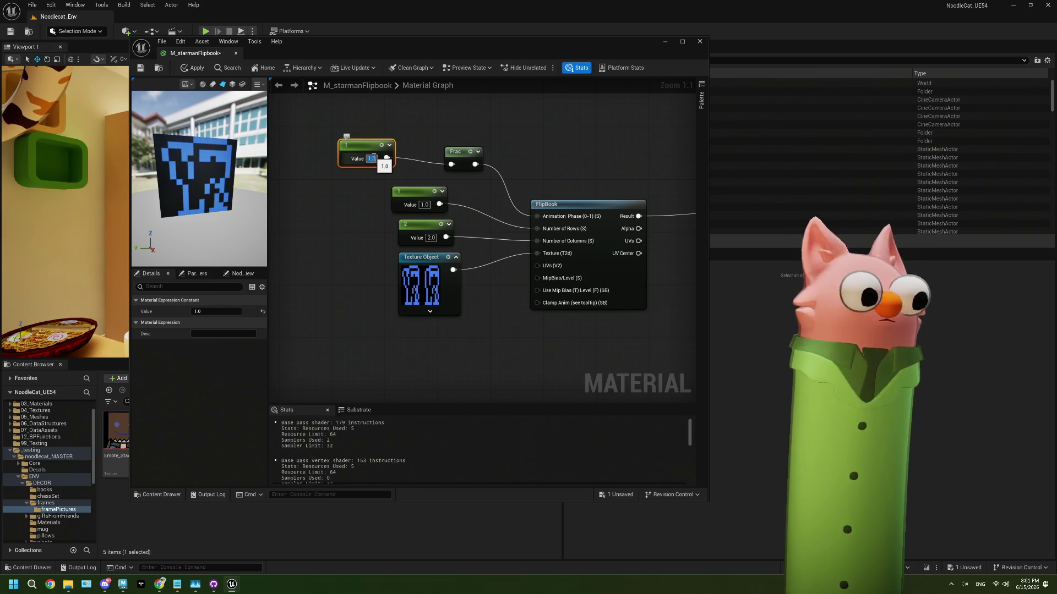
pyautogui.write('0')
pyautogui.press('Return')
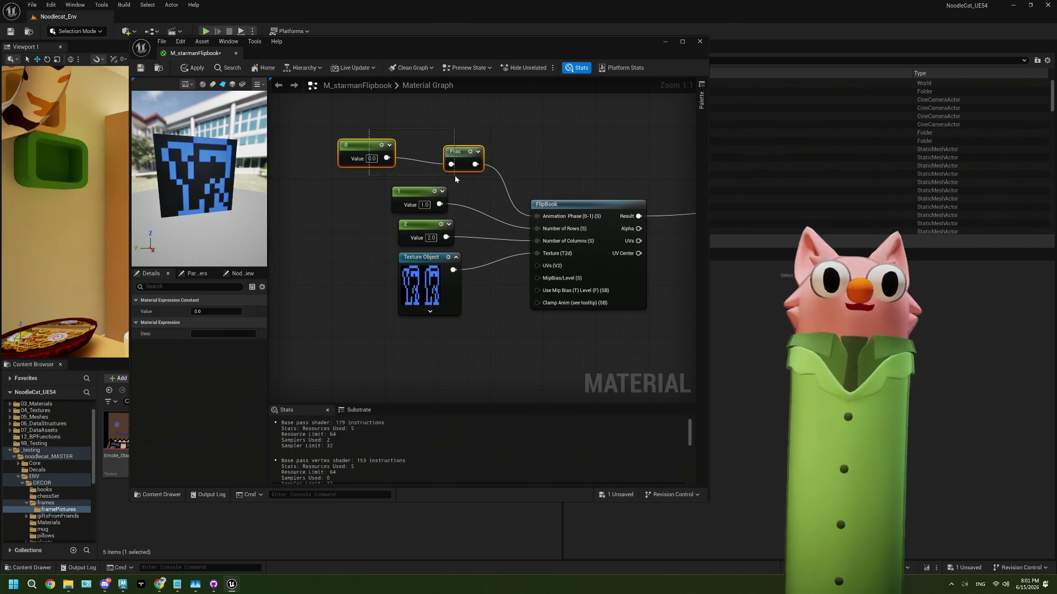
pyautogui.moveTo(455, 179); pyautogui.dragTo(385, 165)
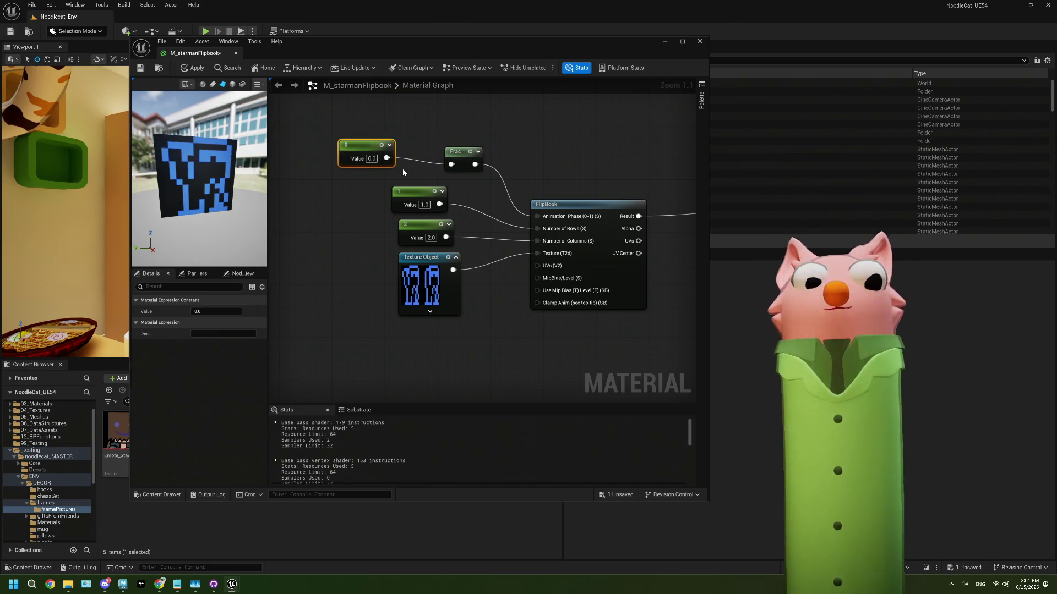
pyautogui.press('Delete')
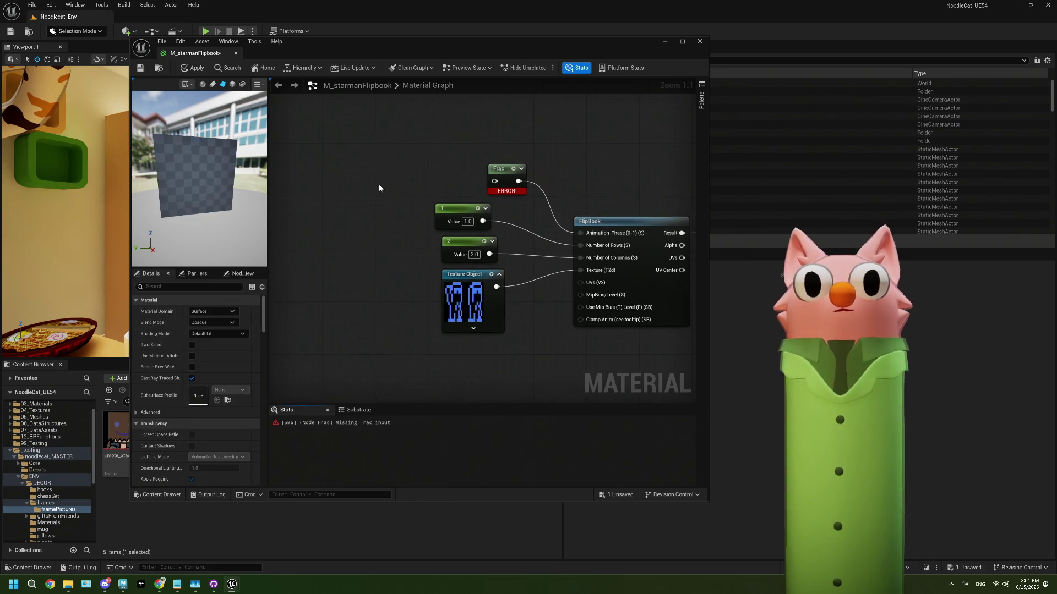
pyautogui.hotkey('ctrl', 'z')
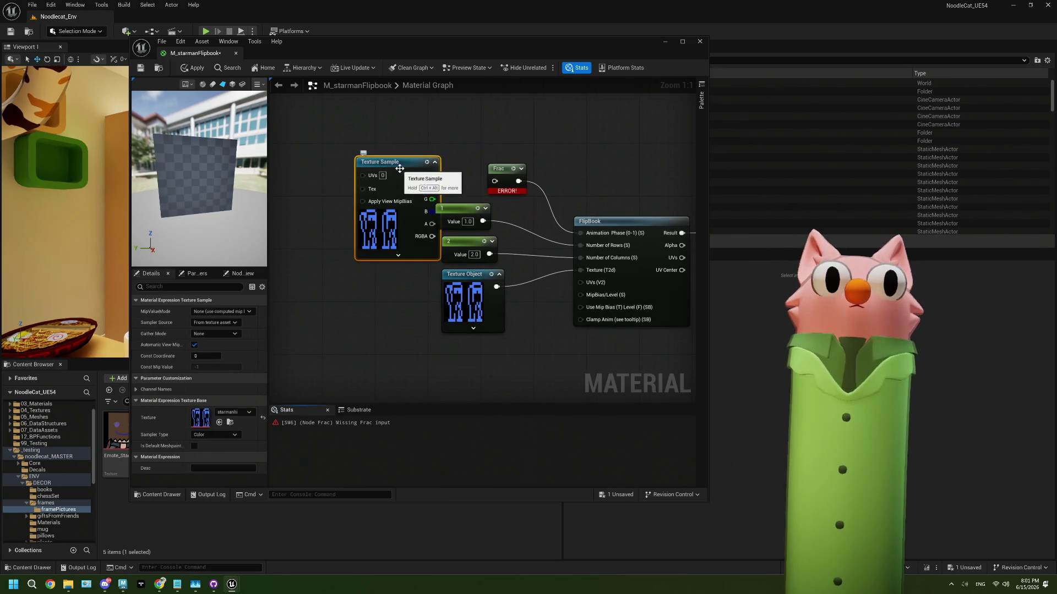
pyautogui.hotkey('ctrl', 'y')
# Feed a Time node into Frac through an inserted Multiply node
pyautogui.rightClick(350, 147)
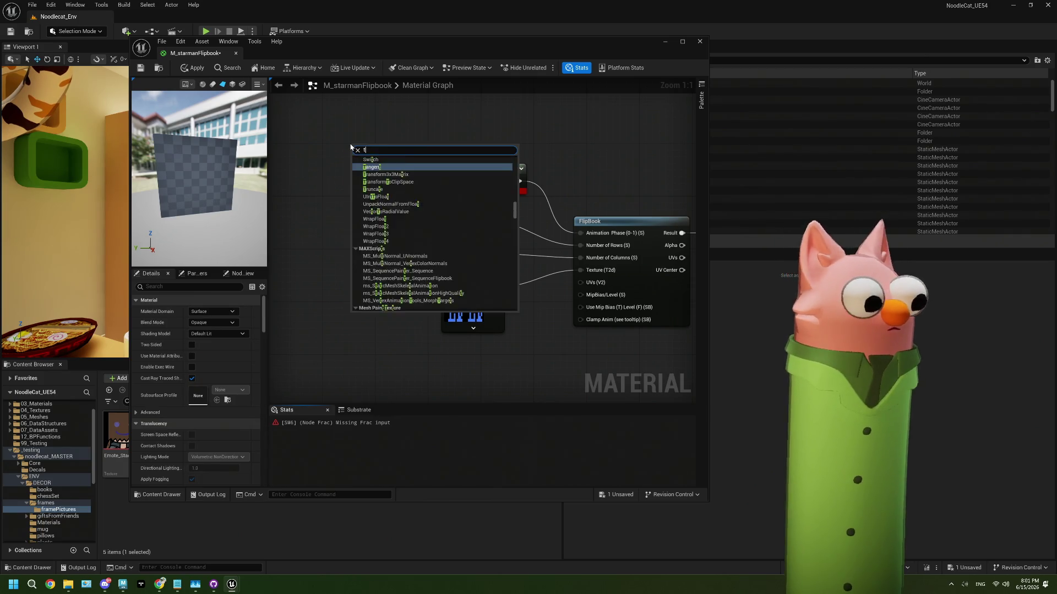
pyautogui.write('time')
pyautogui.press('Return')
pyautogui.moveTo(389, 172); pyautogui.dragTo(495, 181)
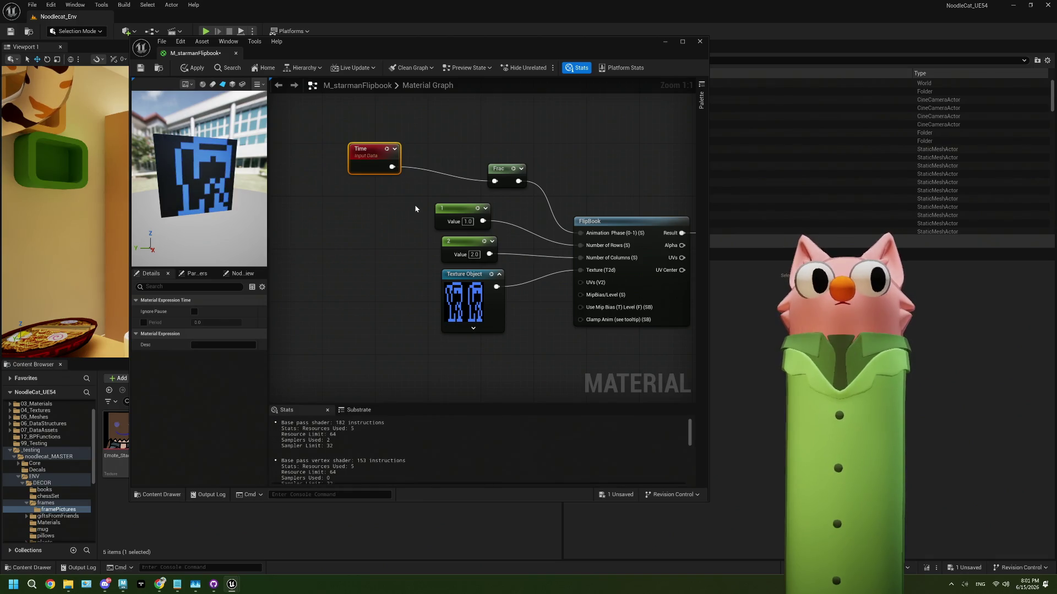
pyautogui.moveTo(357, 149)
pyautogui.mouseDown()
pyautogui.moveTo(285, 149)
pyautogui.moveTo(356, 187)
pyautogui.moveTo(468, 204)
pyautogui.moveTo(496, 193)
pyautogui.moveTo(495, 182)
pyautogui.mouseUp()
pyautogui.moveTo(364, 175); pyautogui.dragTo(391, 169)
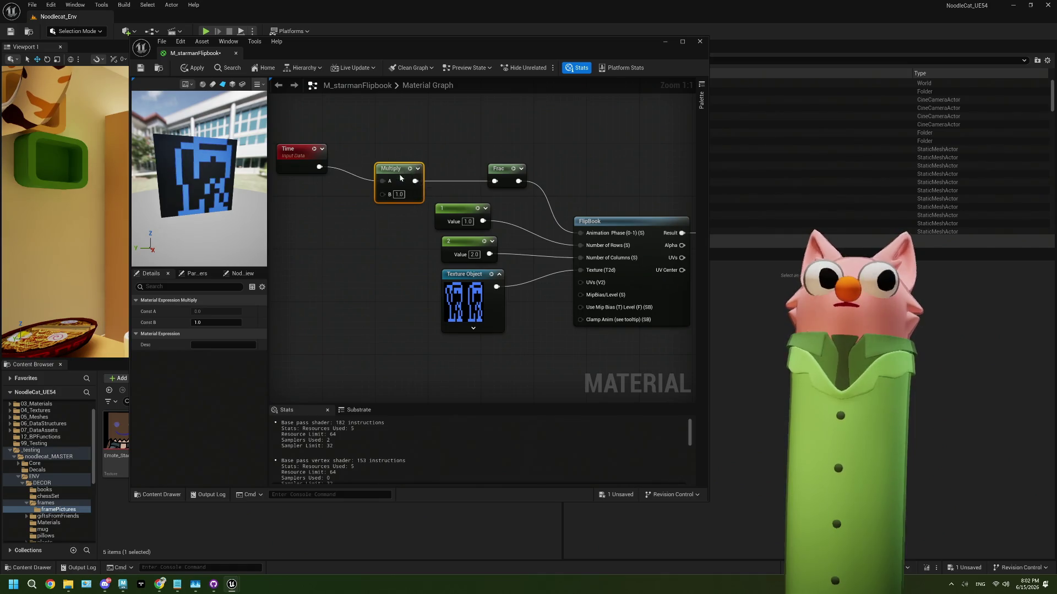
# Raise Multiply's B value from 2 through 3 to 4.0 and tidy the Time and Multiply nodes
pyautogui.click(398, 194)
pyautogui.write('2')
pyautogui.press('Return')
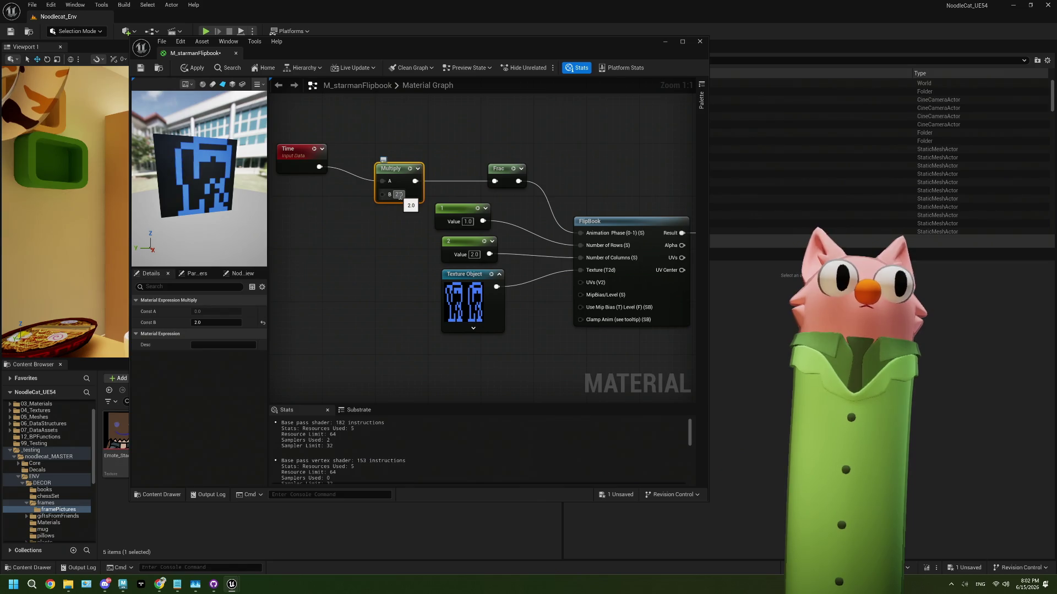
pyautogui.click(399, 195)
pyautogui.write('3')
pyautogui.press('Return')
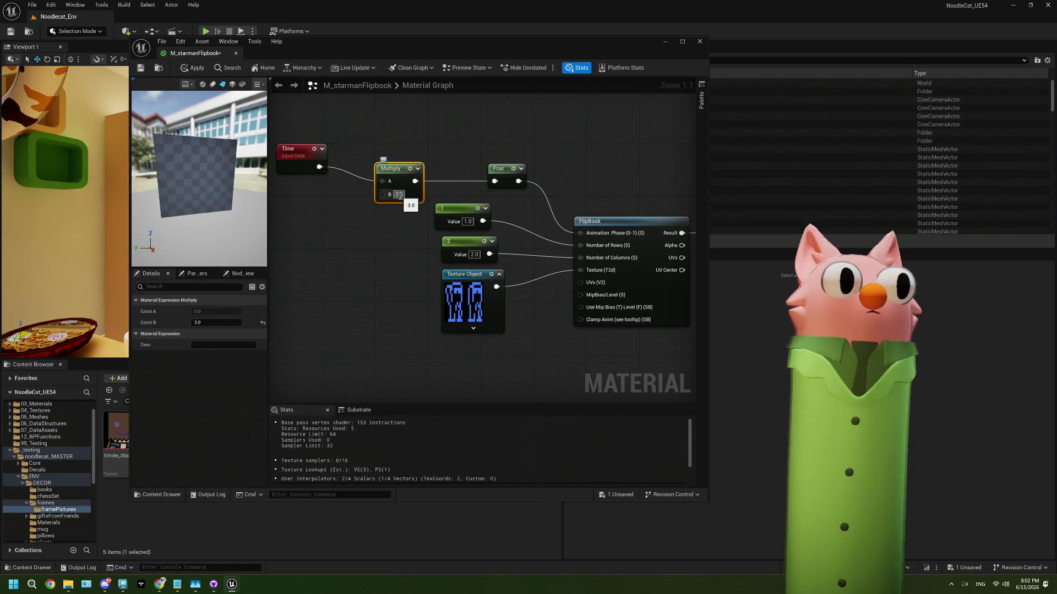
pyautogui.click(398, 194)
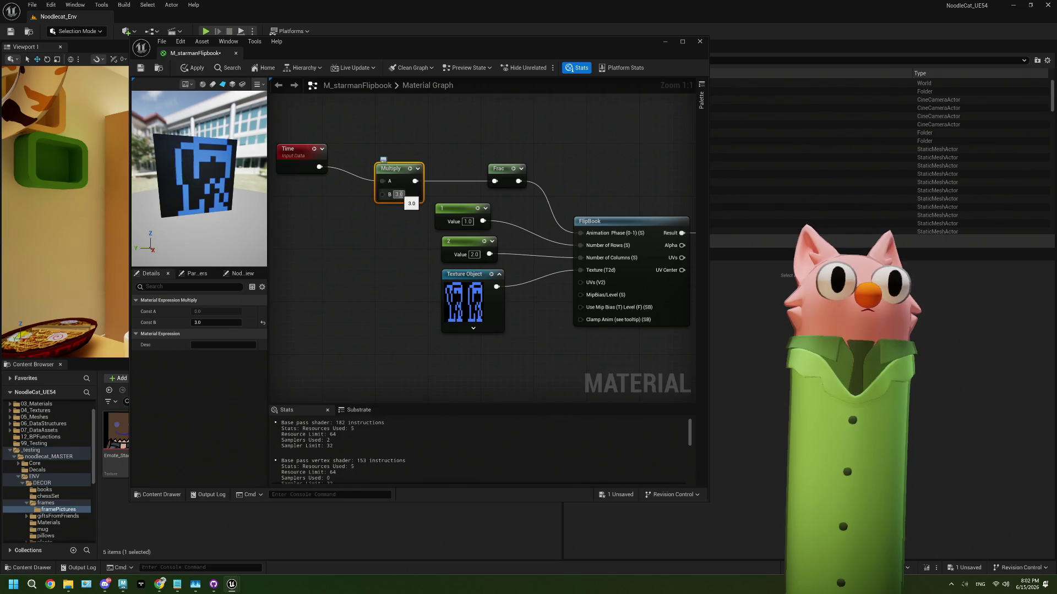
pyautogui.write('4')
pyautogui.press('Return')
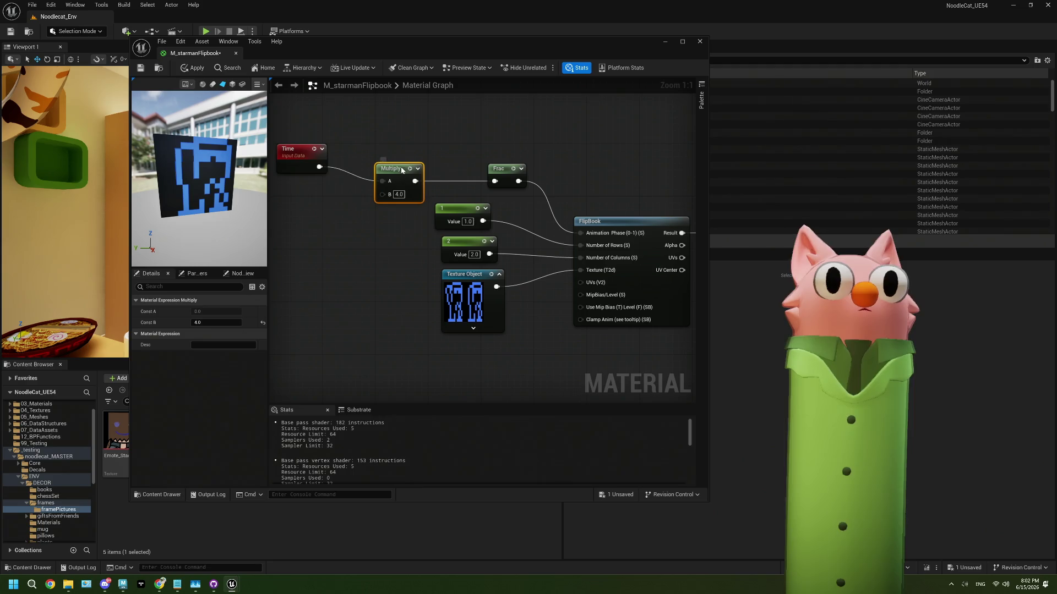
pyautogui.moveTo(402, 170); pyautogui.dragTo(407, 175)
pyautogui.moveTo(290, 159); pyautogui.dragTo(316, 175)
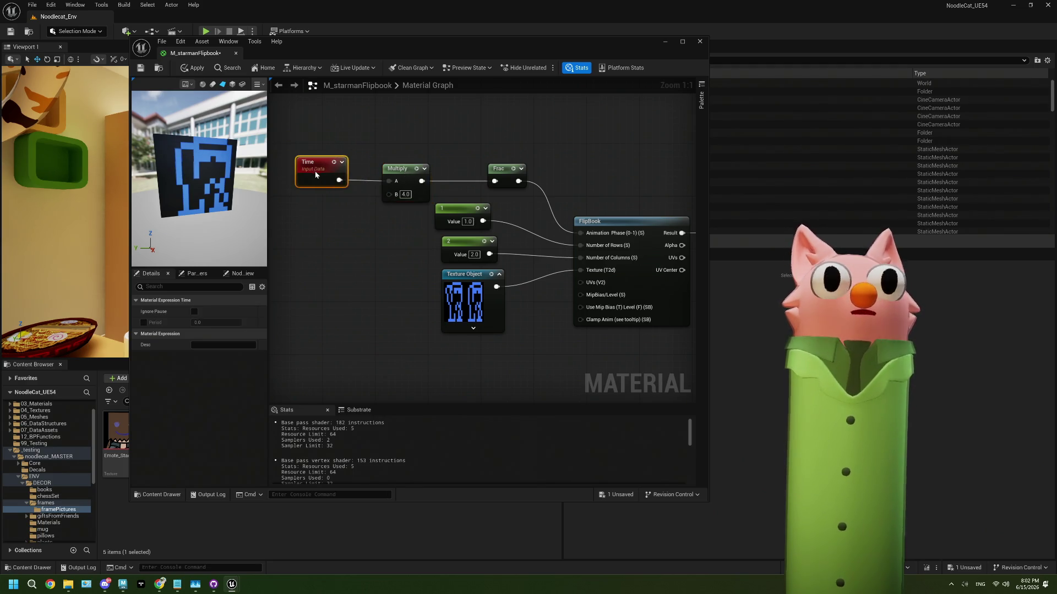
pyautogui.moveTo(585, 354)
pyautogui.mouseDown()
pyautogui.moveTo(380, 322)
pyautogui.moveTo(512, 316)
pyautogui.mouseUp()
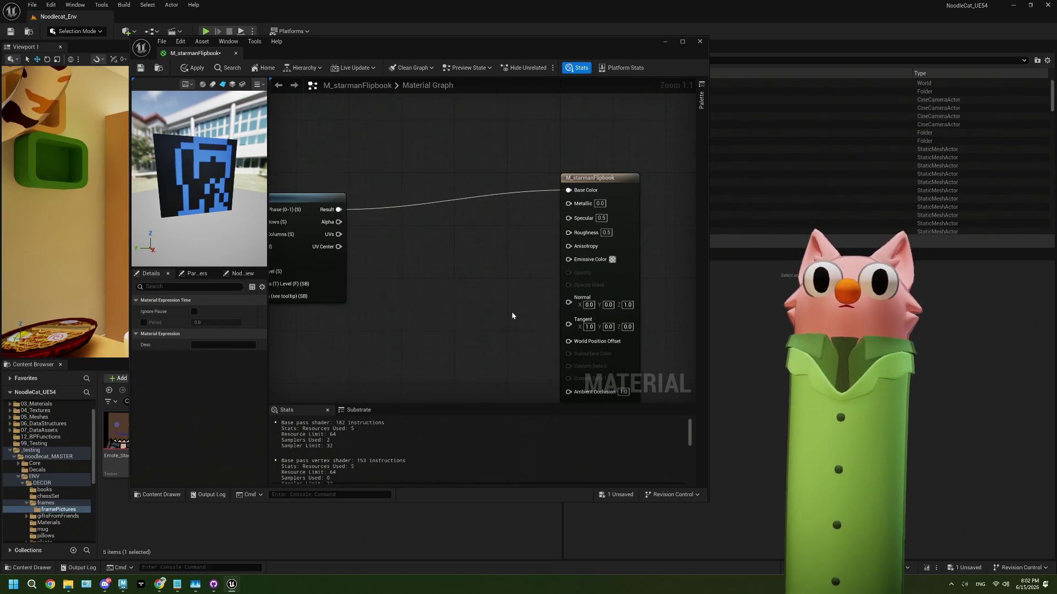
# Set the material domain to User Interface and wire FlipBook Result into Final Color
pyautogui.moveTo(339, 222); pyautogui.dragTo(421, 249)
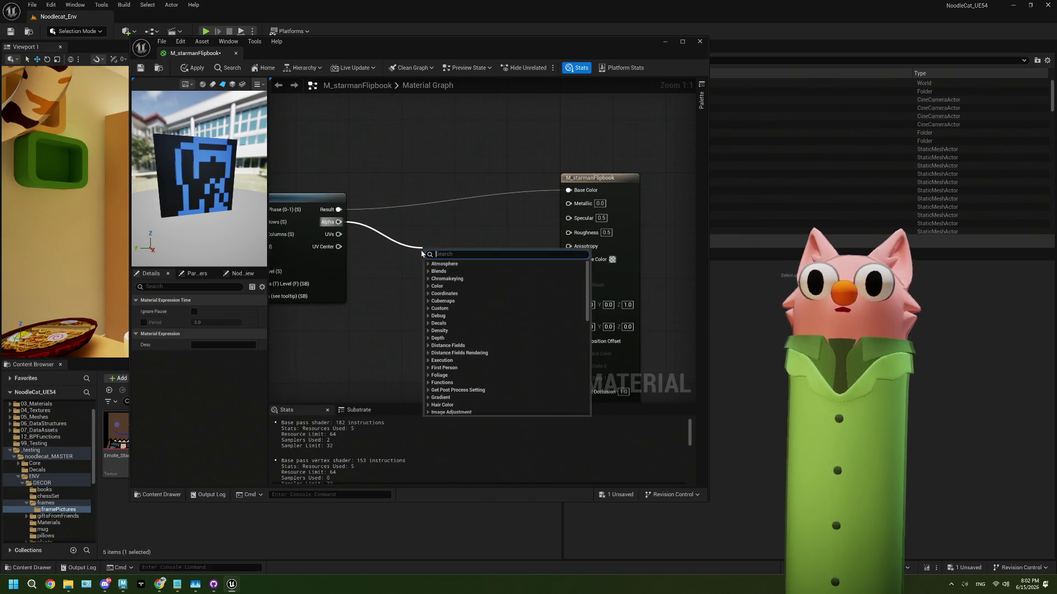
pyautogui.click(384, 290)
pyautogui.click(618, 202)
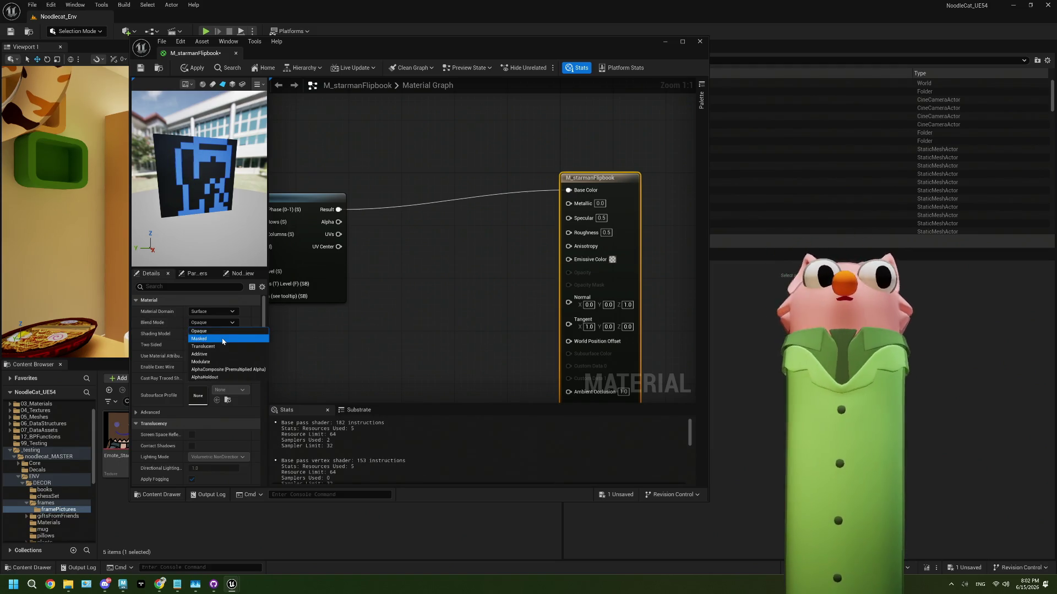
pyautogui.click(219, 327)
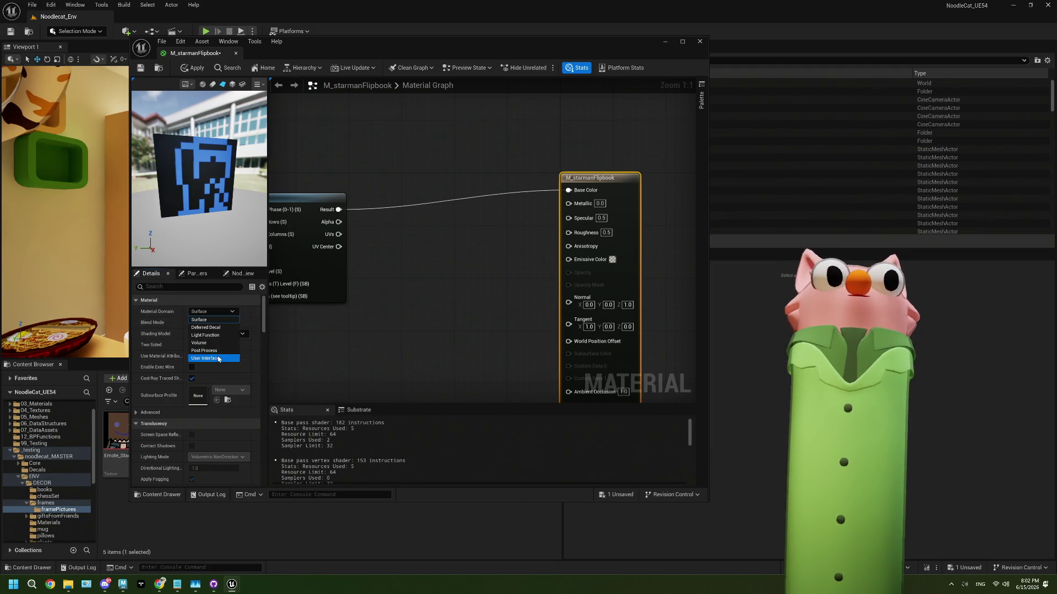
pyautogui.click(219, 359)
pyautogui.moveTo(338, 209)
pyautogui.mouseDown()
pyautogui.moveTo(434, 222)
pyautogui.moveTo(569, 190)
pyautogui.mouseUp()
# Set Blend Mode to Masked and rearrange the graph around the output node
pyautogui.click(618, 215)
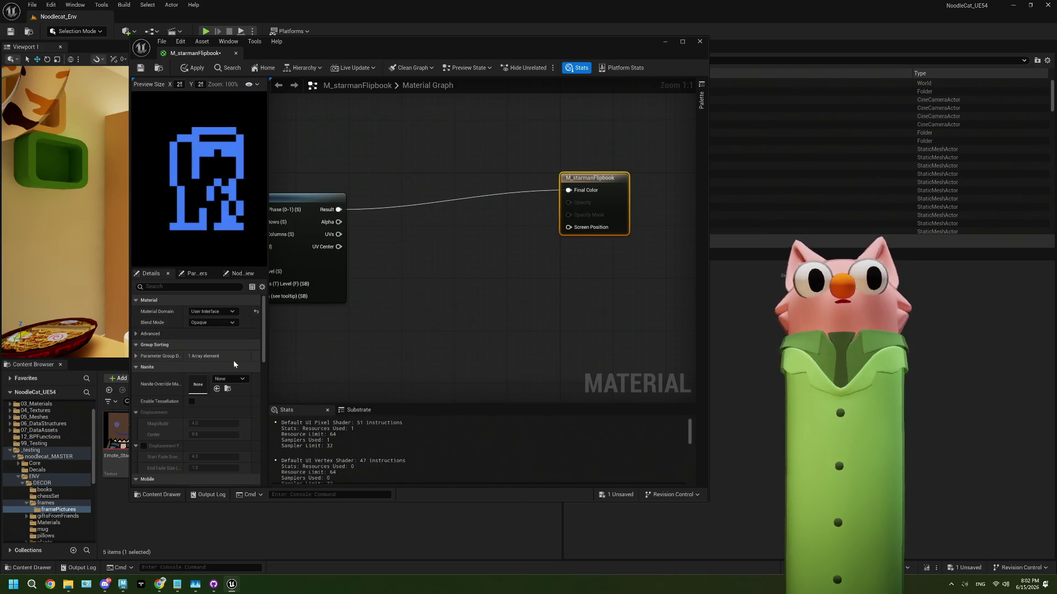
pyautogui.click(216, 323)
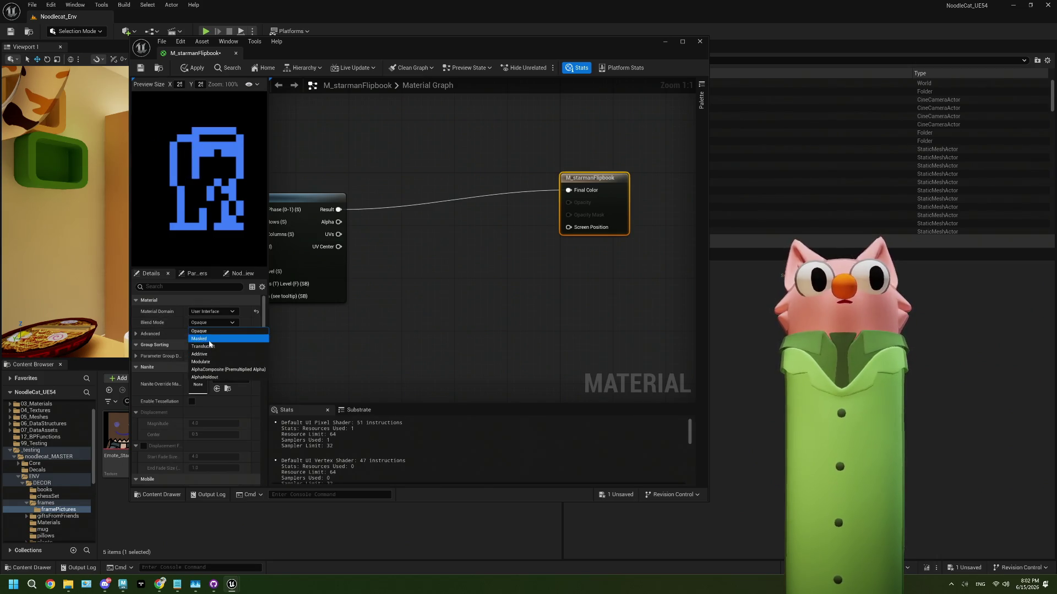
pyautogui.click(214, 338)
pyautogui.moveTo(337, 221); pyautogui.dragTo(557, 226)
pyautogui.moveTo(378, 296)
pyautogui.mouseDown()
pyautogui.moveTo(496, 287)
pyautogui.moveTo(410, 287)
pyautogui.mouseUp()
pyautogui.scroll(-2, 496, 287)
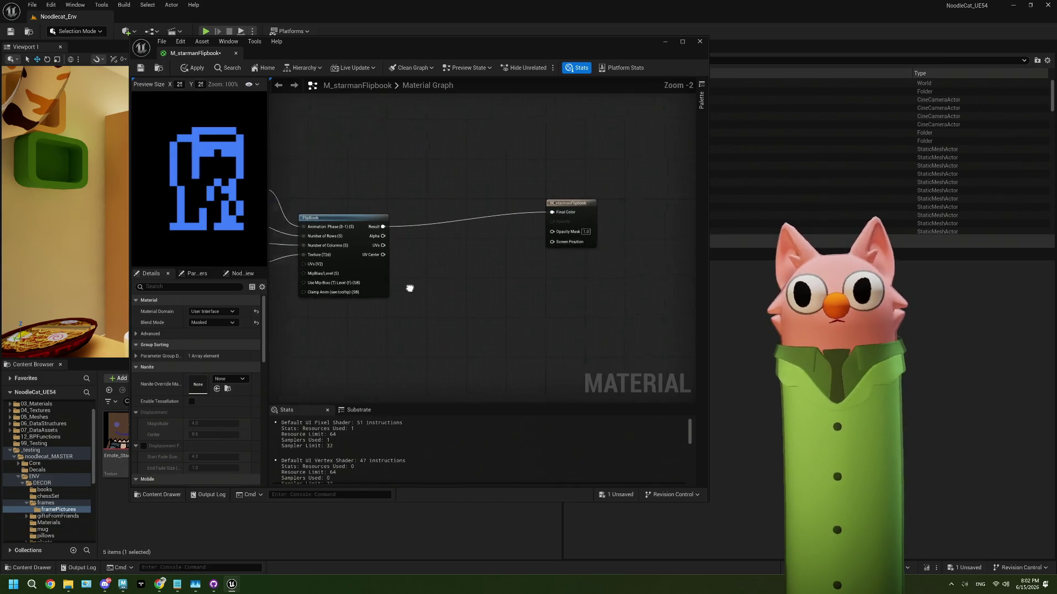
pyautogui.moveTo(540, 218); pyautogui.dragTo(592, 225)
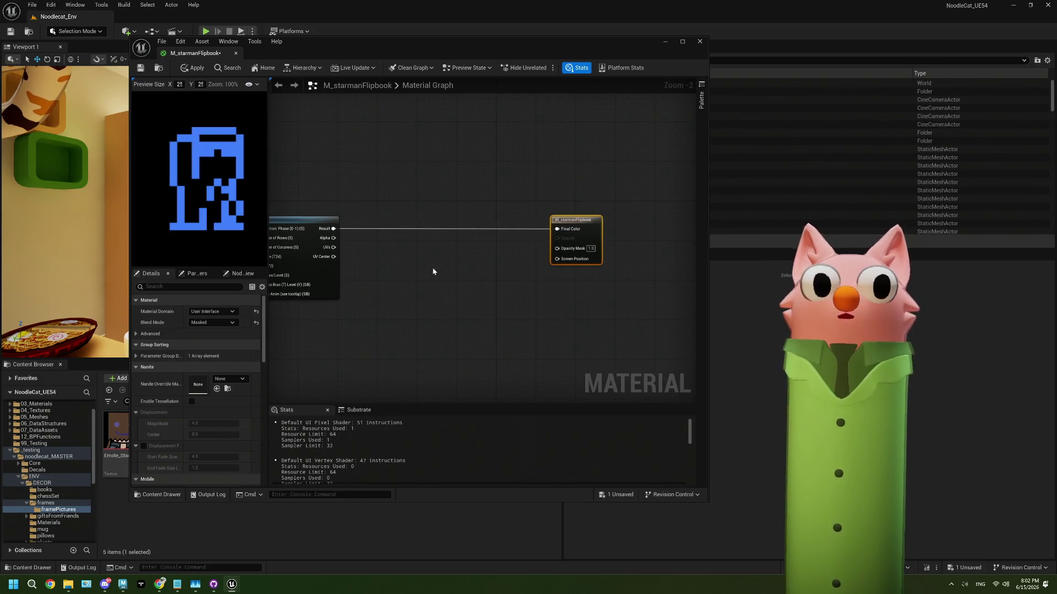
# Add a Lerp node with the starman FlipBook Result wired to A and Alpha to Alpha
pyautogui.click(464, 235)
pyautogui.moveTo(405, 207)
pyautogui.mouseDown()
pyautogui.moveTo(440, 220)
pyautogui.moveTo(480, 268)
pyautogui.mouseUp()
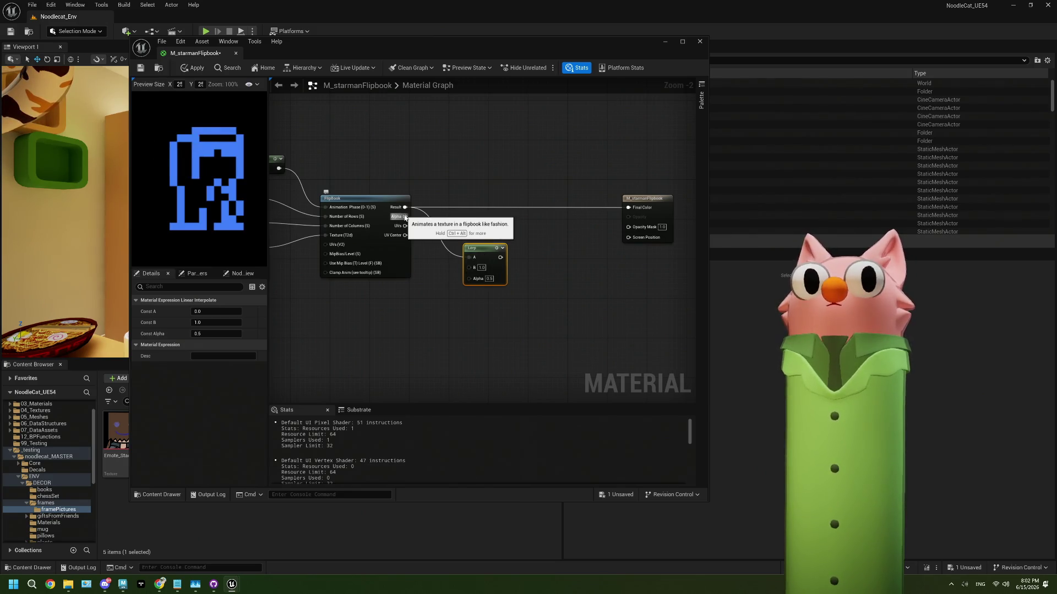
pyautogui.moveTo(405, 217)
pyautogui.mouseDown()
pyautogui.moveTo(458, 291)
pyautogui.moveTo(469, 278)
pyautogui.moveTo(504, 287)
pyautogui.mouseUp()
# Duplicate the FlipBook and the starman Texture Object nodes to make the background copies
pyautogui.hotkey('ctrl', 'v')
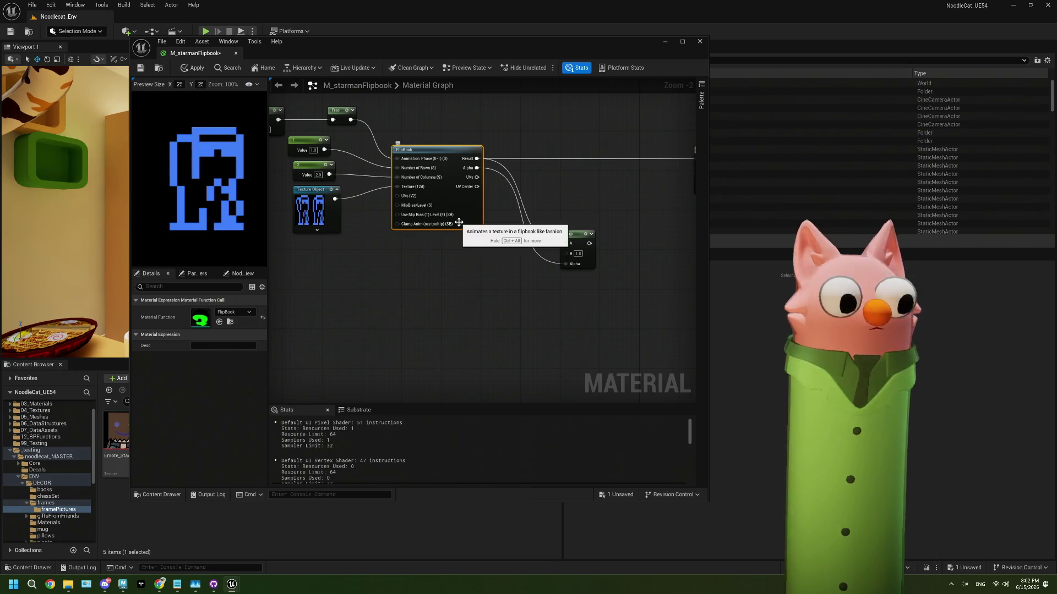
pyautogui.moveTo(513, 243); pyautogui.dragTo(448, 249)
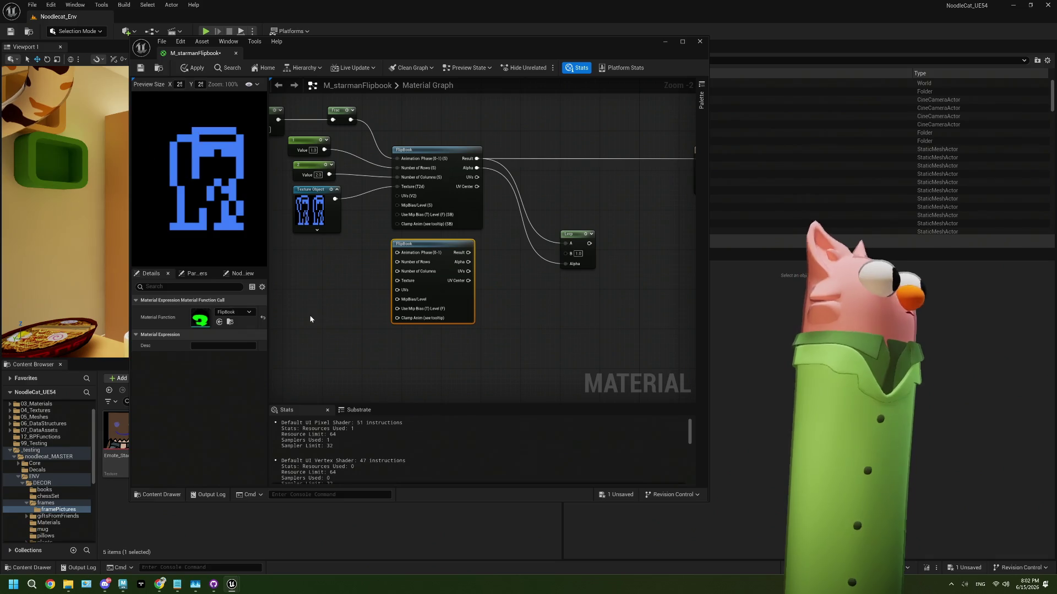
pyautogui.scroll(2, 408, 278)
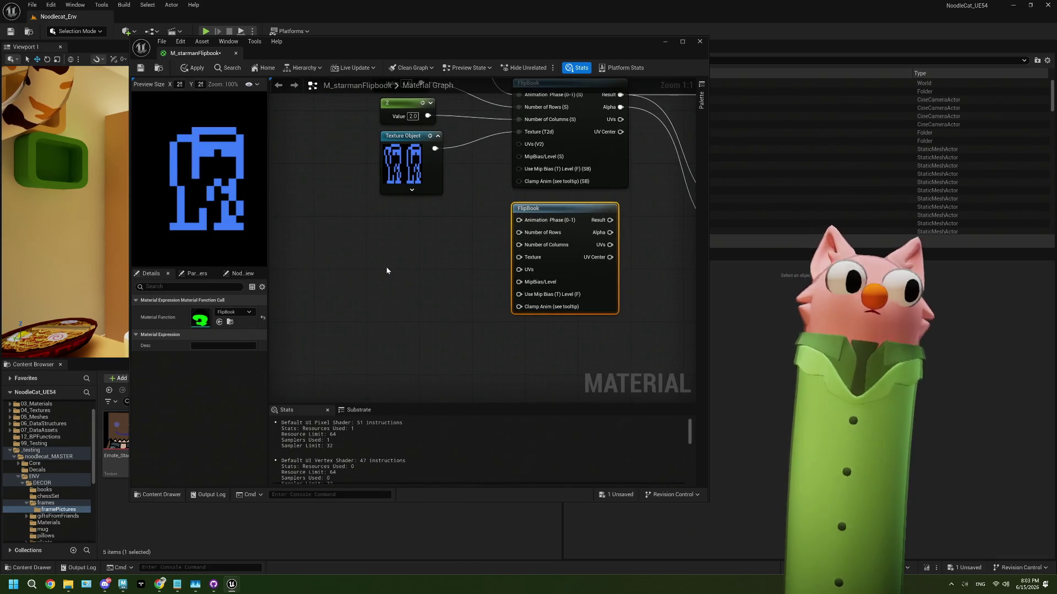
pyautogui.click(419, 177)
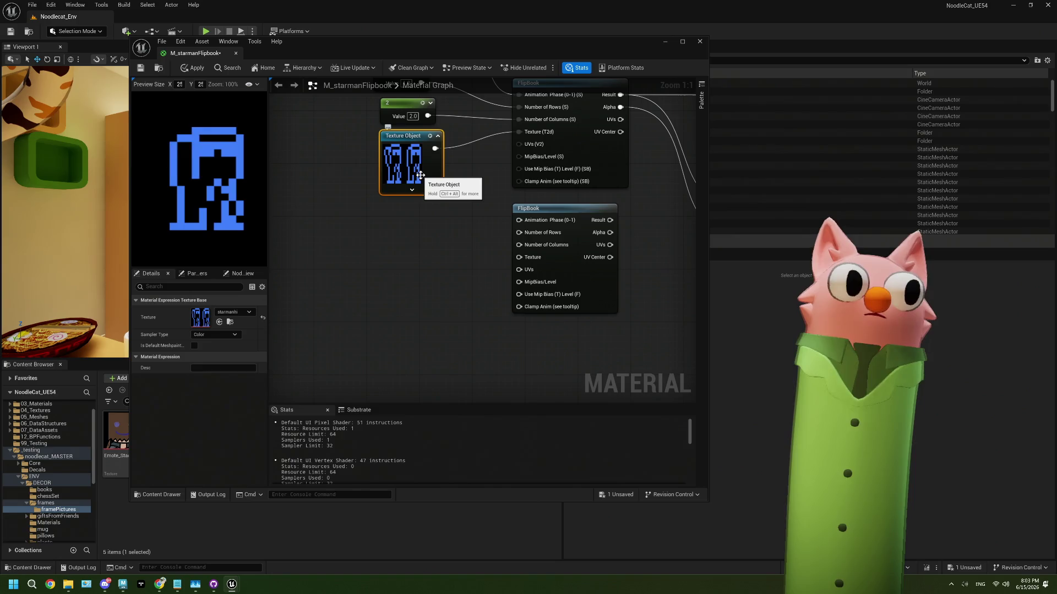
pyautogui.hotkey('ctrl', 'c')
pyautogui.hotkey('ctrl', 'v')
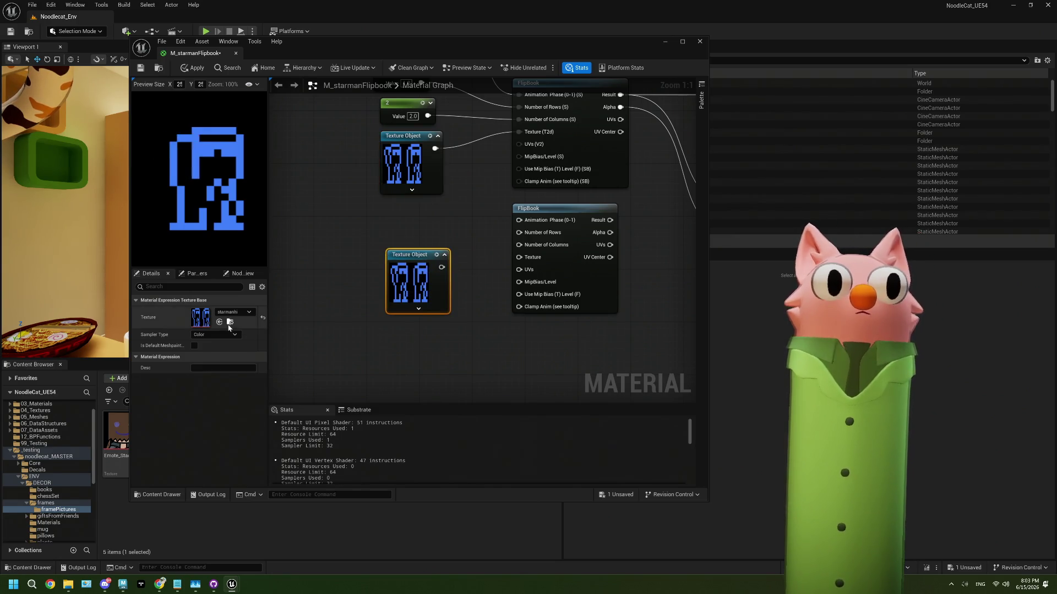
pyautogui.moveTo(392, 47); pyautogui.dragTo(551, 63)
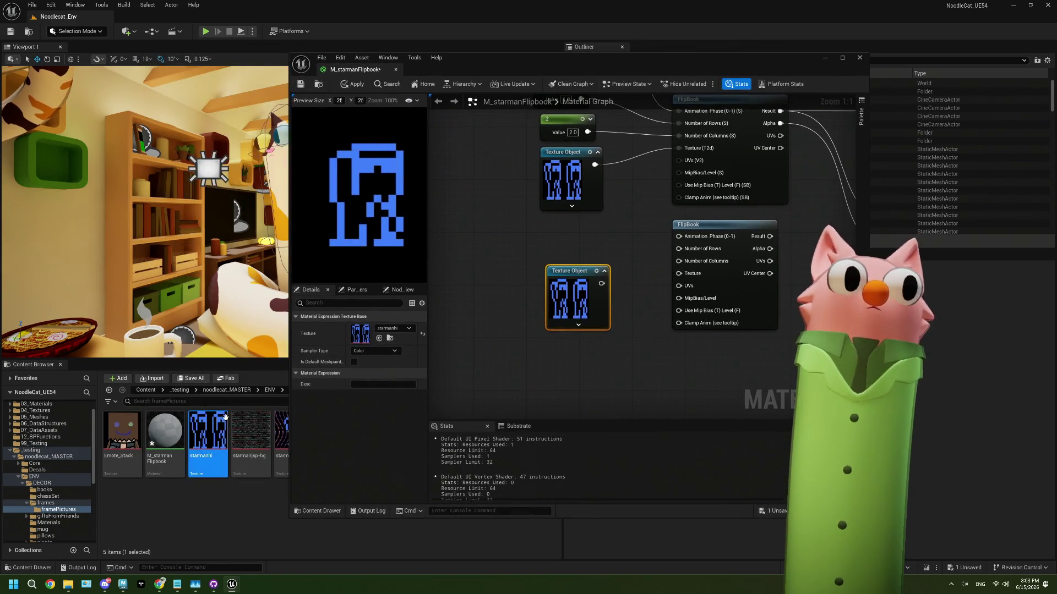
# Load starmanjsp-bg into the new Texture Object, feed the second FlipBook, and wire its Result to Lerp B
pyautogui.moveTo(250, 435)
pyautogui.mouseDown()
pyautogui.moveTo(336, 423)
pyautogui.moveTo(545, 307)
pyautogui.mouseUp()
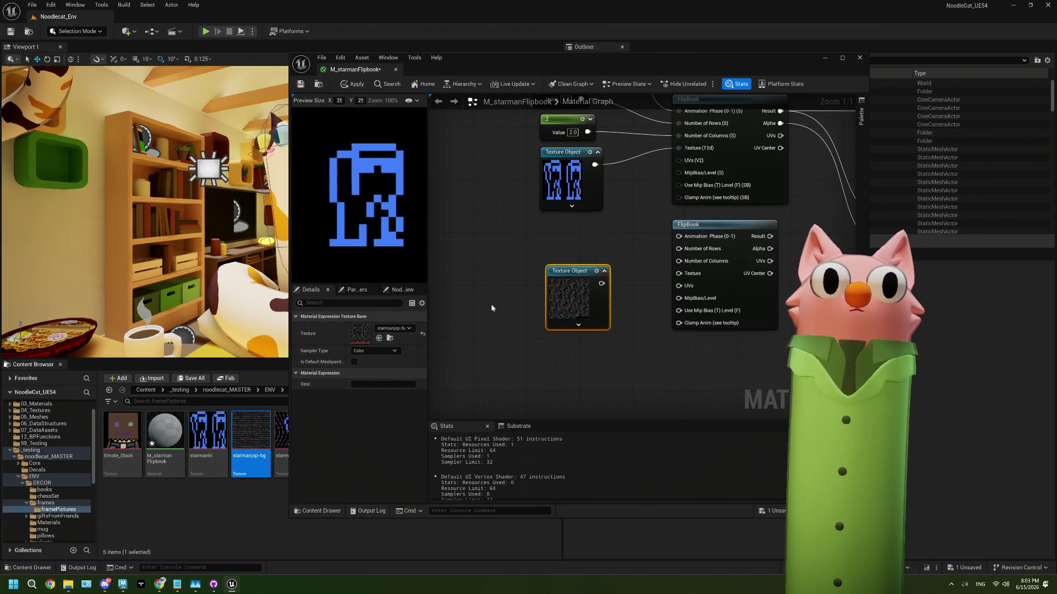
pyautogui.moveTo(706, 287); pyautogui.dragTo(578, 302)
pyautogui.moveTo(473, 299)
pyautogui.mouseDown()
pyautogui.moveTo(533, 302)
pyautogui.moveTo(547, 270)
pyautogui.moveTo(562, 301)
pyautogui.moveTo(549, 290)
pyautogui.moveTo(566, 291)
pyautogui.mouseUp()
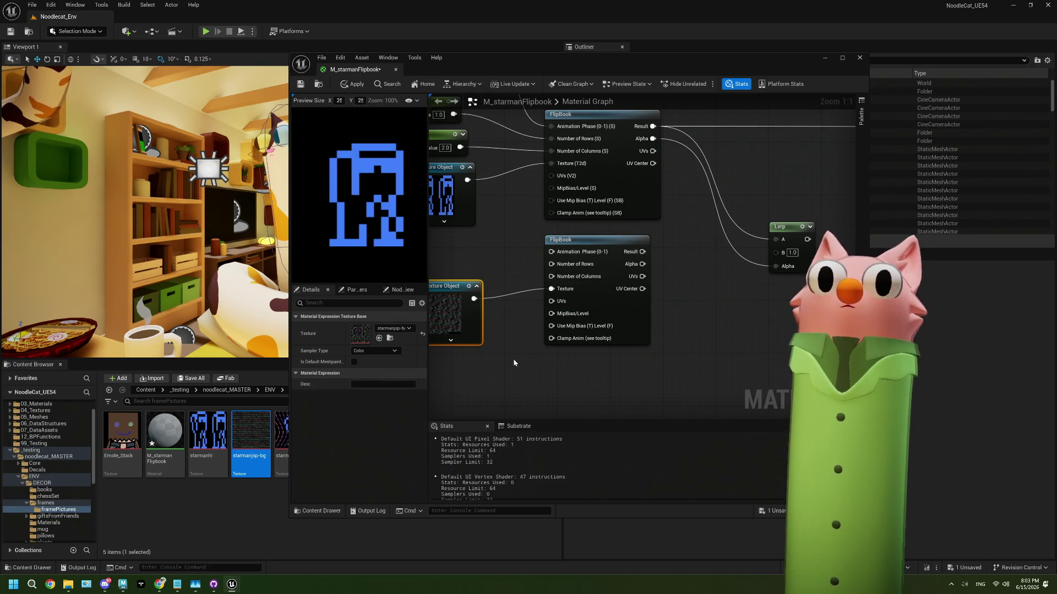
pyautogui.moveTo(588, 257); pyautogui.dragTo(721, 259)
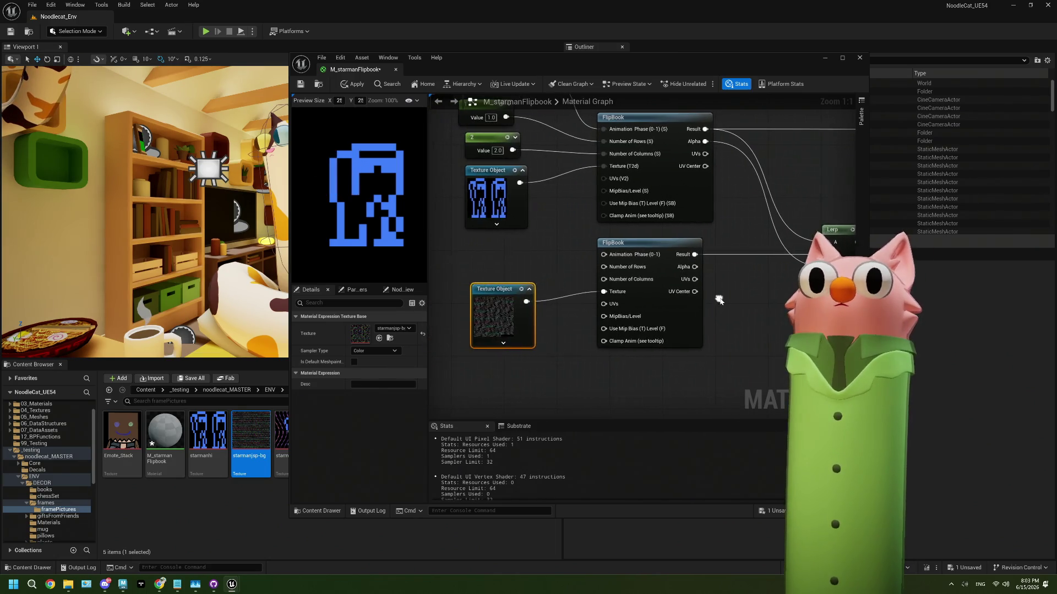
pyautogui.click(503, 308)
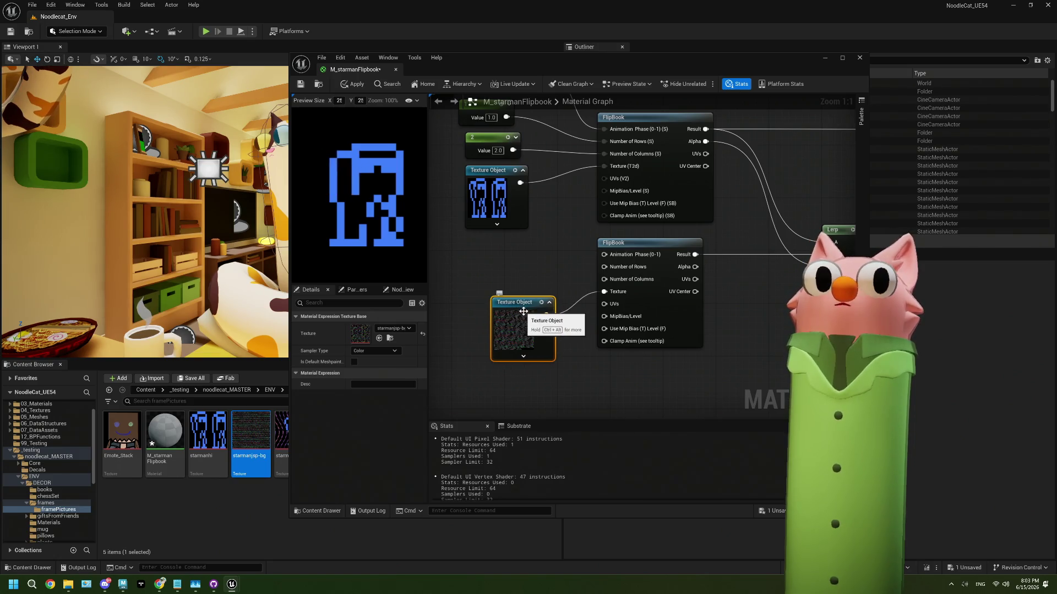
# Tidy the graph view around the Lerp and FlipBook nodes, then save M_starmanFlipbook
pyautogui.moveTo(502, 308)
pyautogui.mouseDown()
pyautogui.moveTo(693, 274)
pyautogui.moveTo(630, 288)
pyautogui.moveTo(749, 172)
pyautogui.mouseUp()
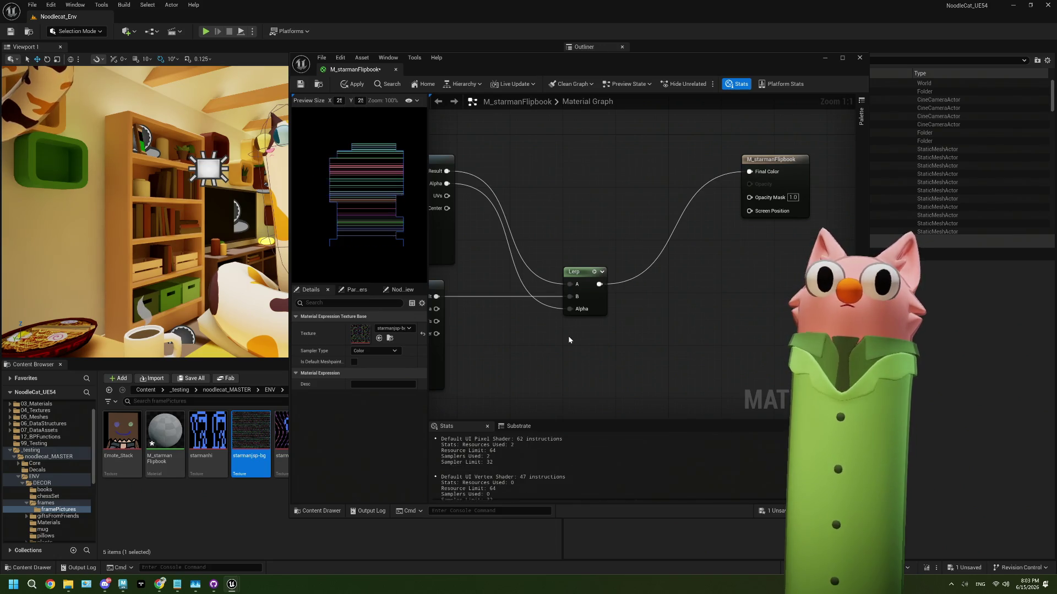
pyautogui.moveTo(568, 296)
pyautogui.mouseDown()
pyautogui.moveTo(612, 302)
pyautogui.moveTo(613, 288)
pyautogui.mouseUp()
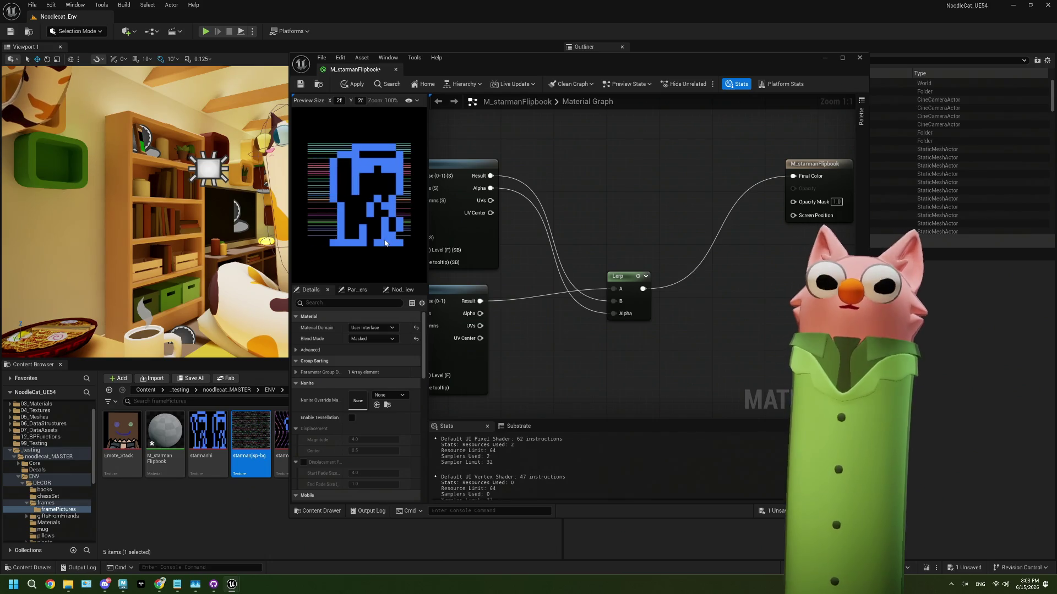
pyautogui.moveTo(539, 342)
pyautogui.mouseDown()
pyautogui.moveTo(532, 328)
pyautogui.moveTo(706, 301)
pyautogui.mouseUp()
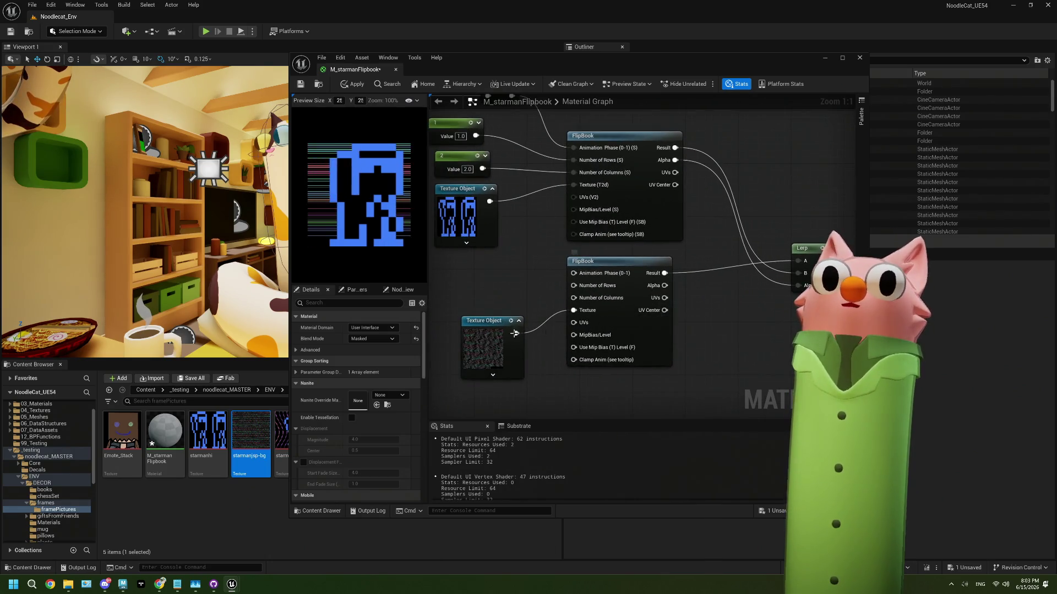
pyautogui.click(495, 344)
pyautogui.moveTo(490, 309); pyautogui.dragTo(599, 295)
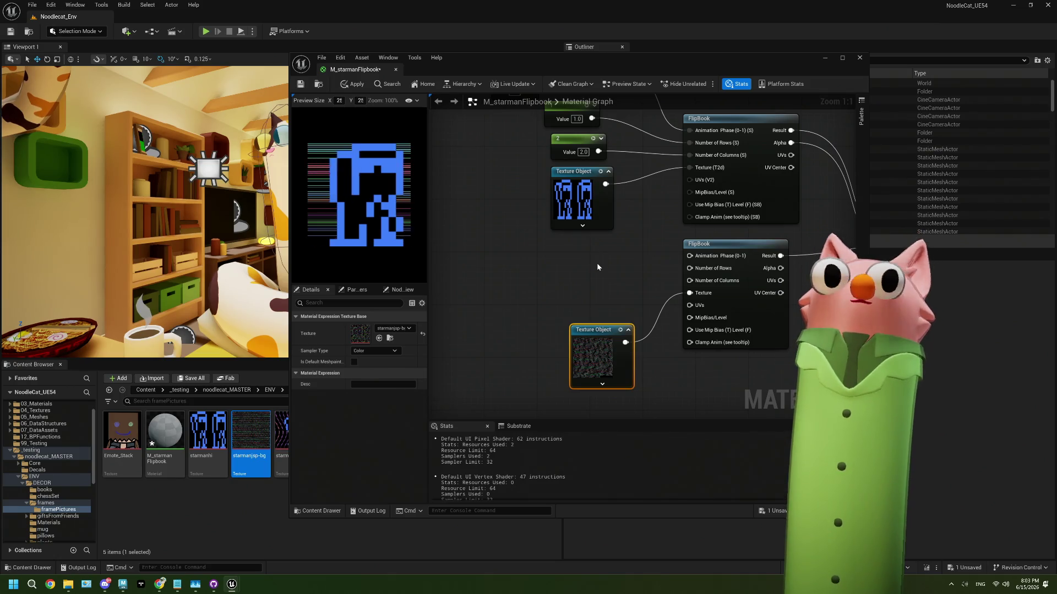
pyautogui.moveTo(635, 277); pyautogui.dragTo(602, 288)
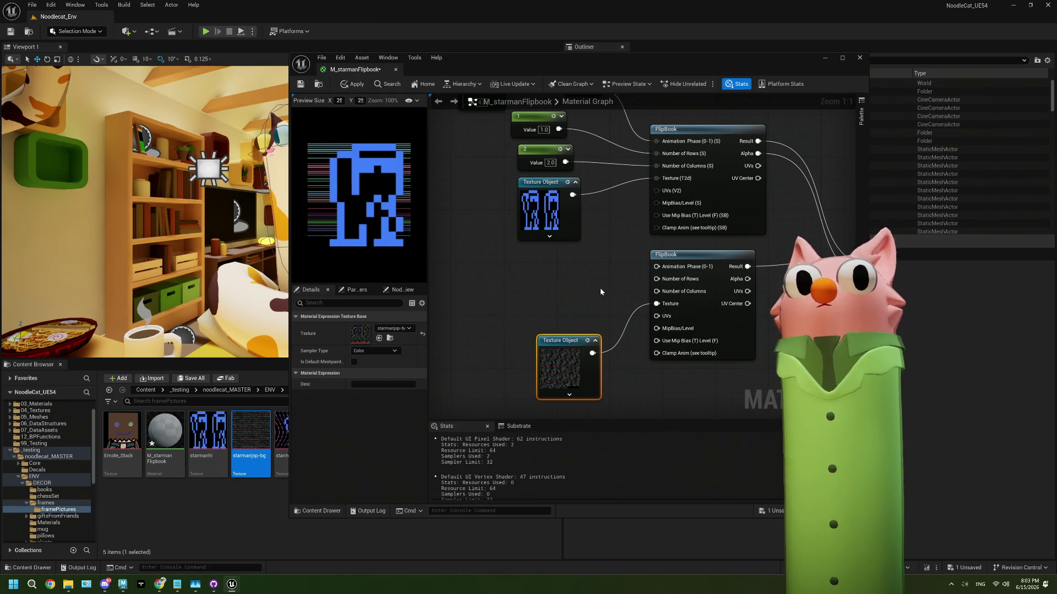
pyautogui.click(301, 87)
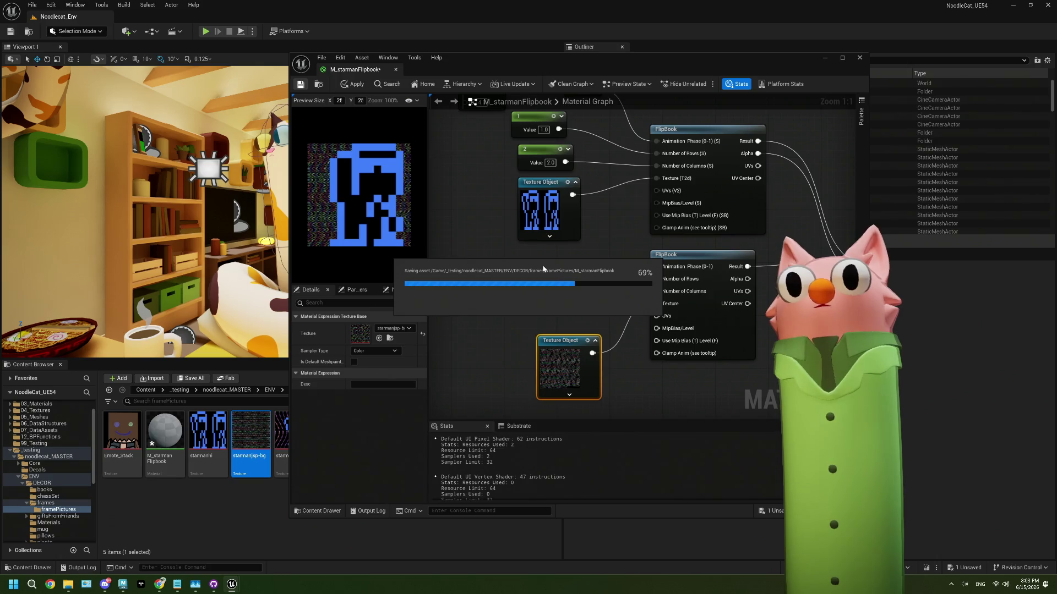